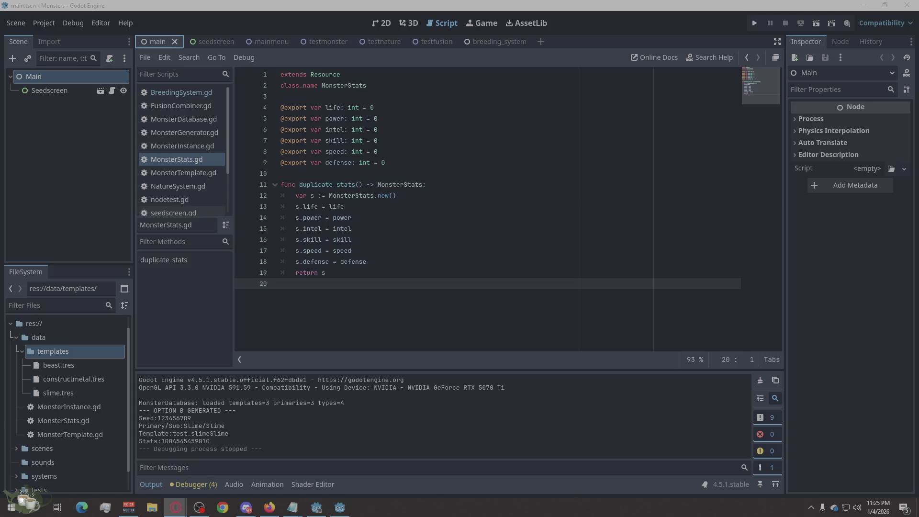
Step: Drag the Google Docs tab out so the design document floats over the Godot editor
drag(421, 163, 441, 79)
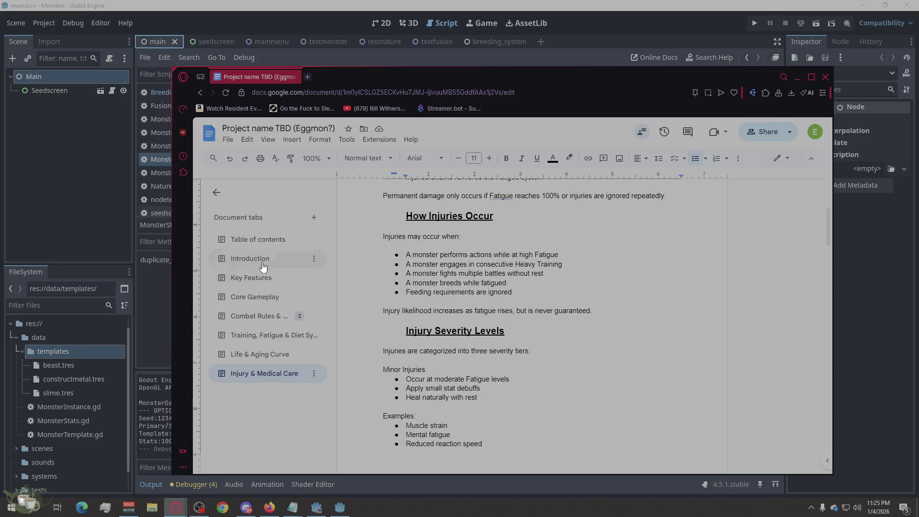
Step: Switch the design document to its Core Gameplay section in the tabs sidebar
click(261, 300)
scroll(496, 315, down, 4)
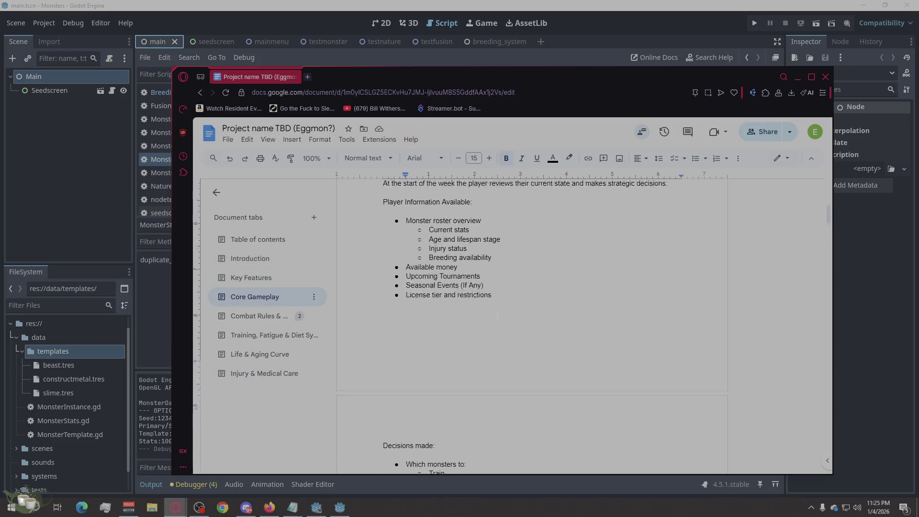
scroll(496, 315, down, 3)
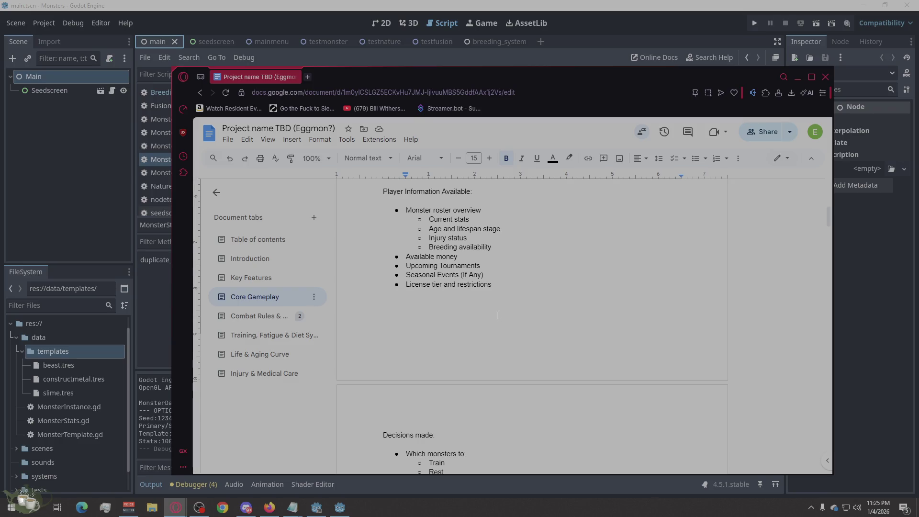
scroll(497, 316, up, 3)
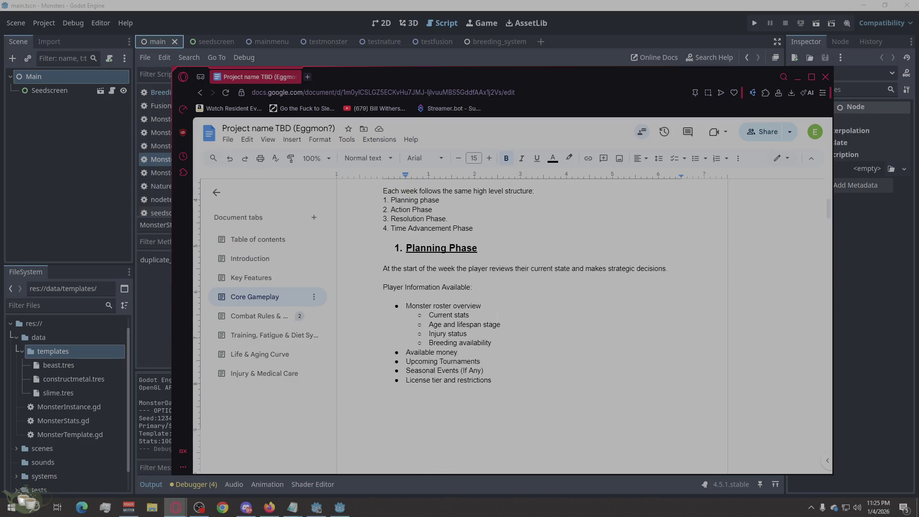
scroll(497, 314, down, 2)
scroll(498, 315, down, 3)
scroll(498, 314, up, 2)
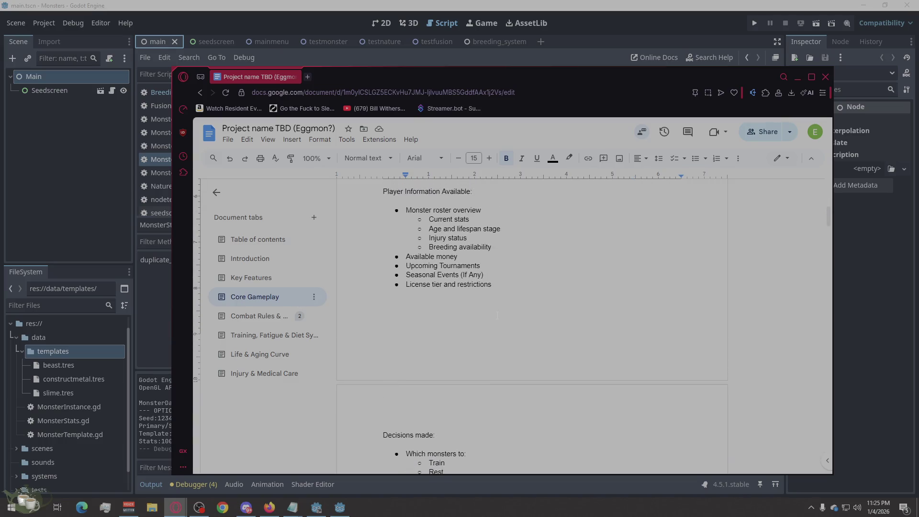
scroll(498, 316, down, 3)
scroll(497, 316, down, 1)
scroll(497, 316, up, 1)
scroll(498, 316, up, 1)
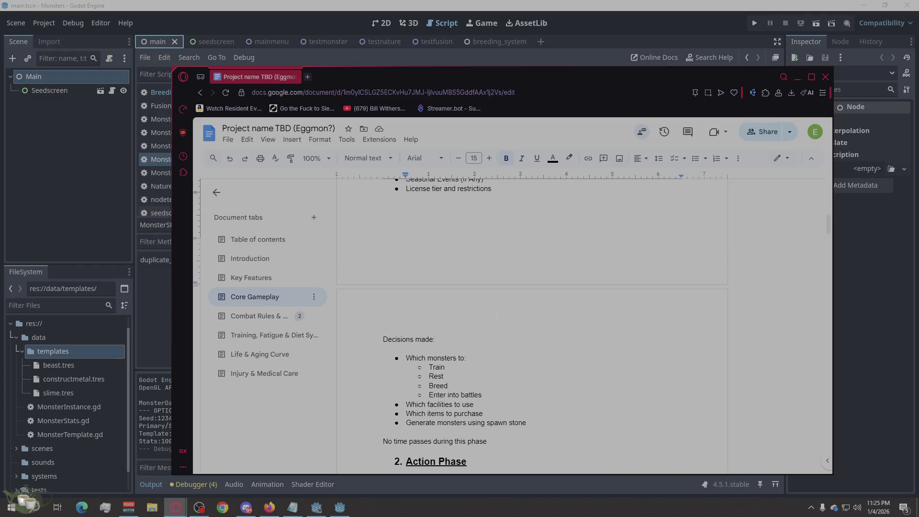
scroll(497, 315, up, 3)
scroll(497, 316, up, 1)
scroll(498, 316, up, 4)
scroll(498, 316, down, 6)
scroll(497, 315, down, 7)
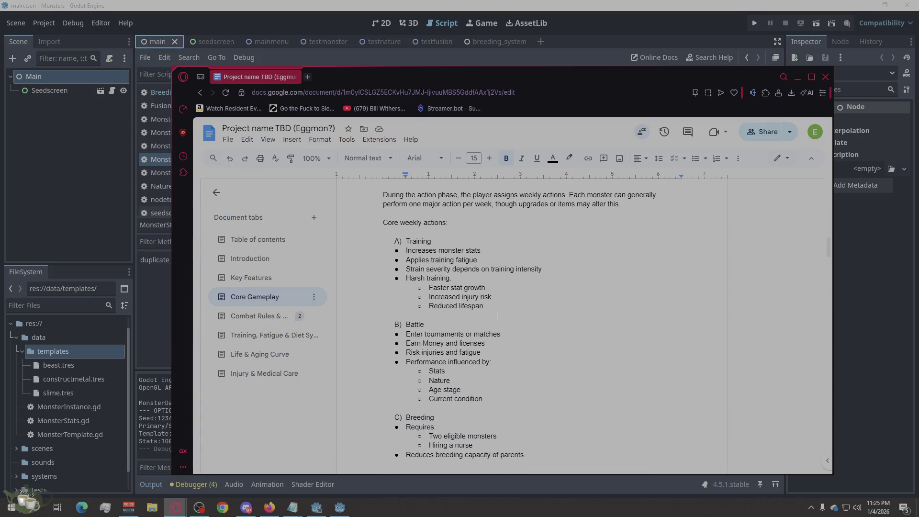
scroll(497, 316, up, 1)
scroll(498, 316, up, 3)
scroll(498, 316, up, 4)
scroll(498, 316, up, 2)
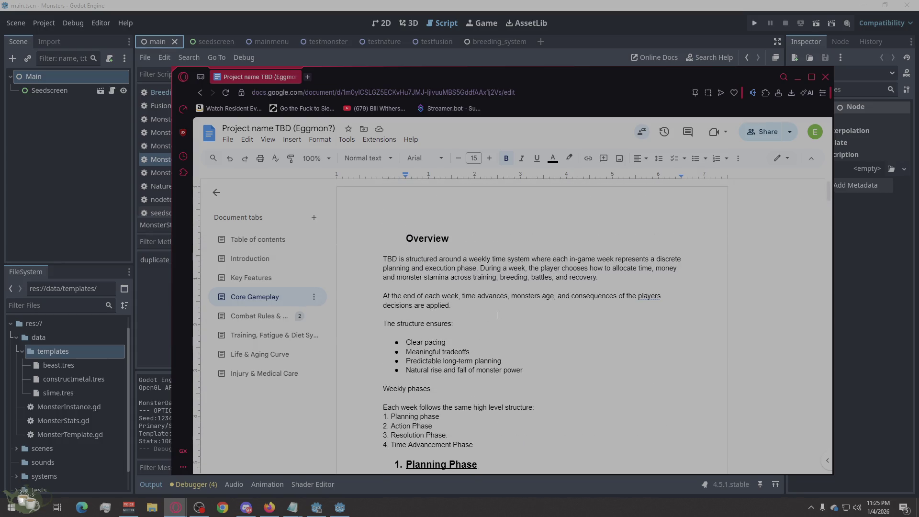
scroll(498, 315, down, 1)
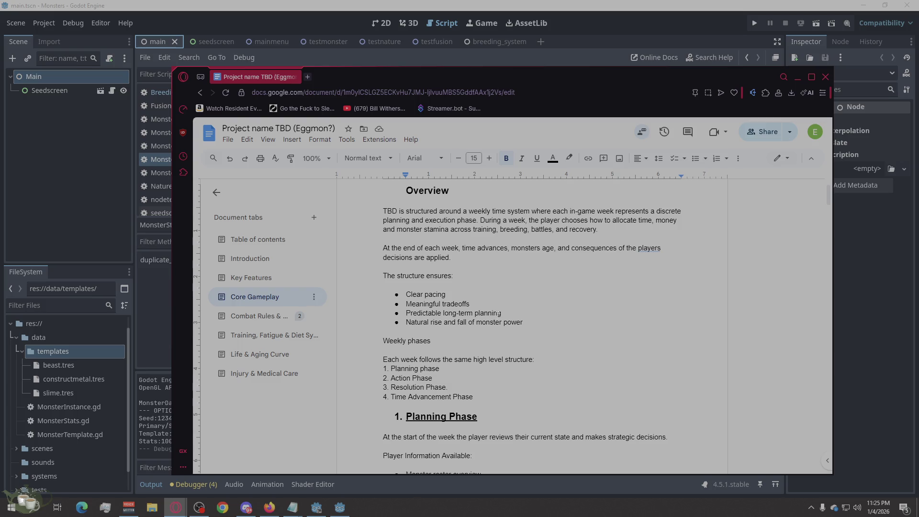
scroll(495, 312, down, 5)
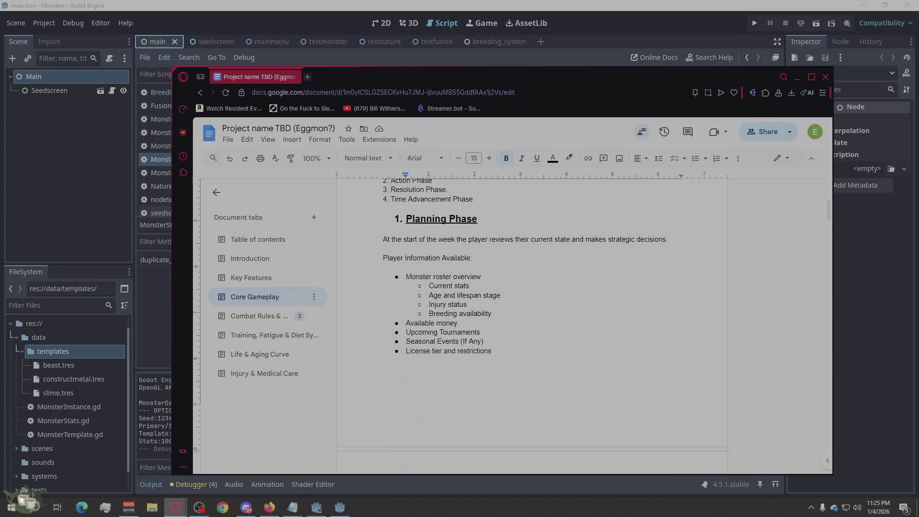
scroll(496, 314, down, 5)
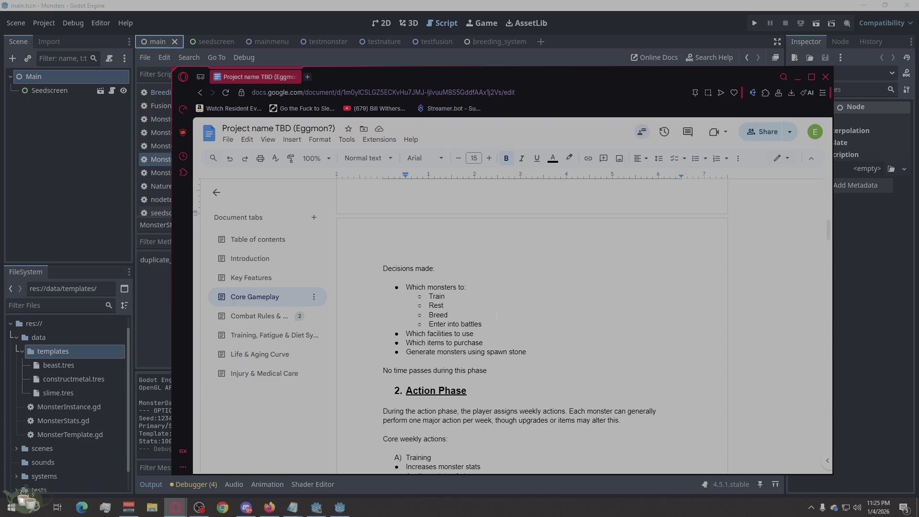
scroll(495, 316, up, 5)
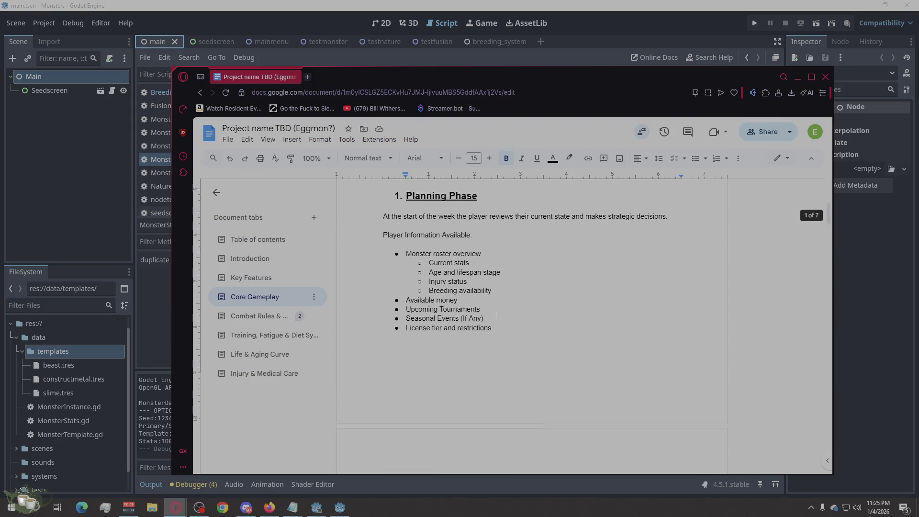
scroll(496, 315, up, 1)
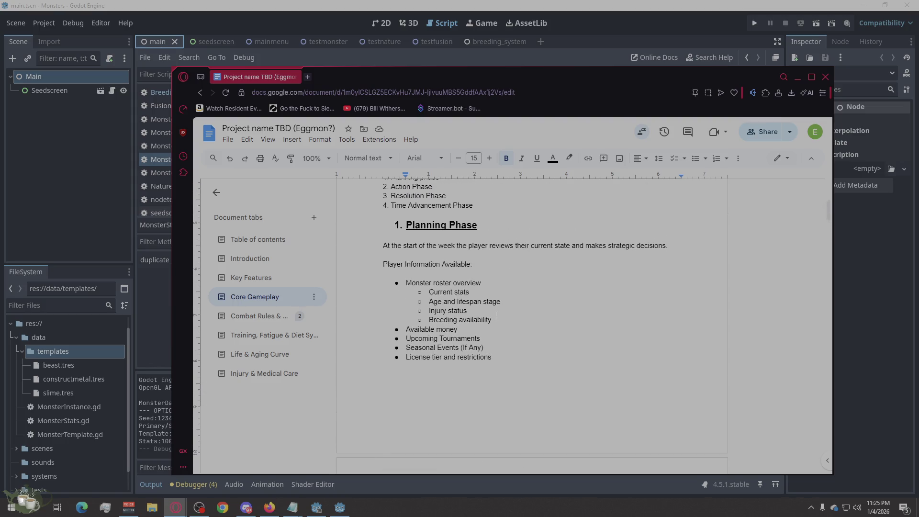
scroll(495, 314, down, 5)
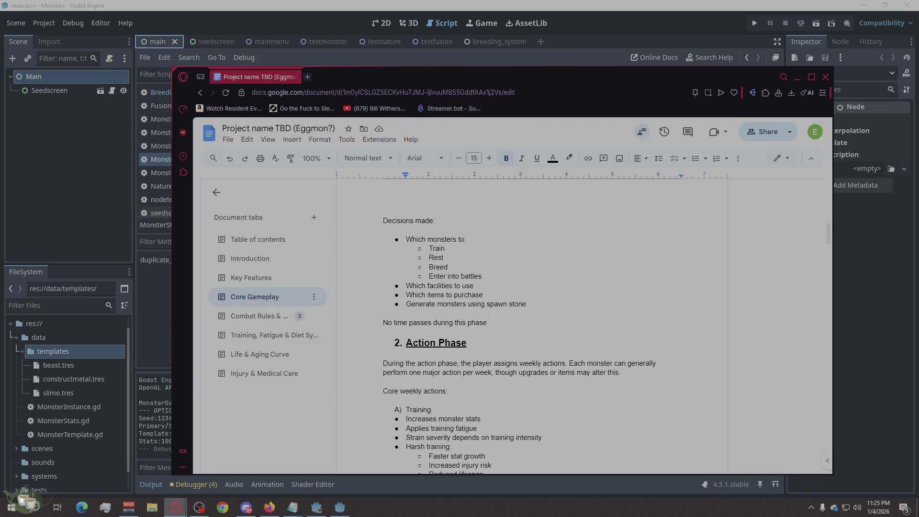
scroll(494, 317, down, 5)
scroll(494, 317, down, 5)
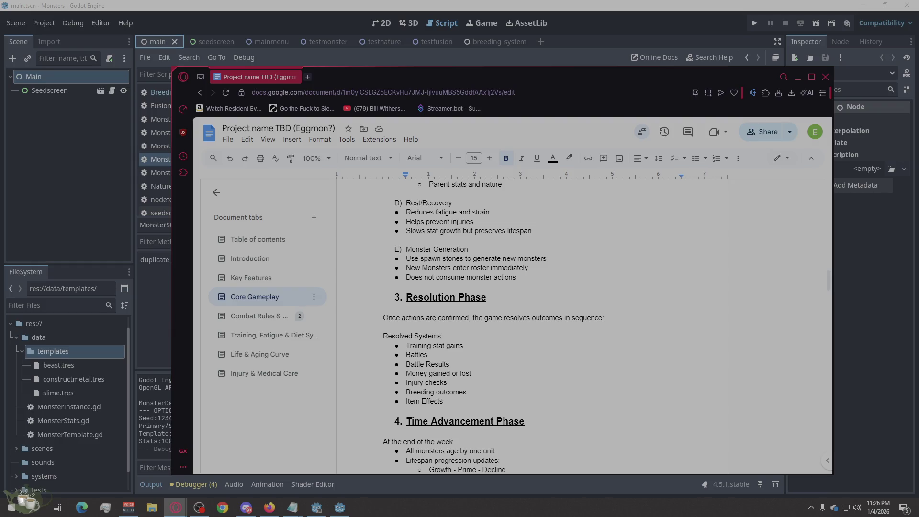
scroll(493, 317, up, 3)
scroll(493, 318, up, 3)
scroll(493, 315, up, 3)
scroll(494, 315, up, 3)
scroll(494, 315, down, 3)
scroll(494, 315, down, 1)
scroll(492, 315, down, 1)
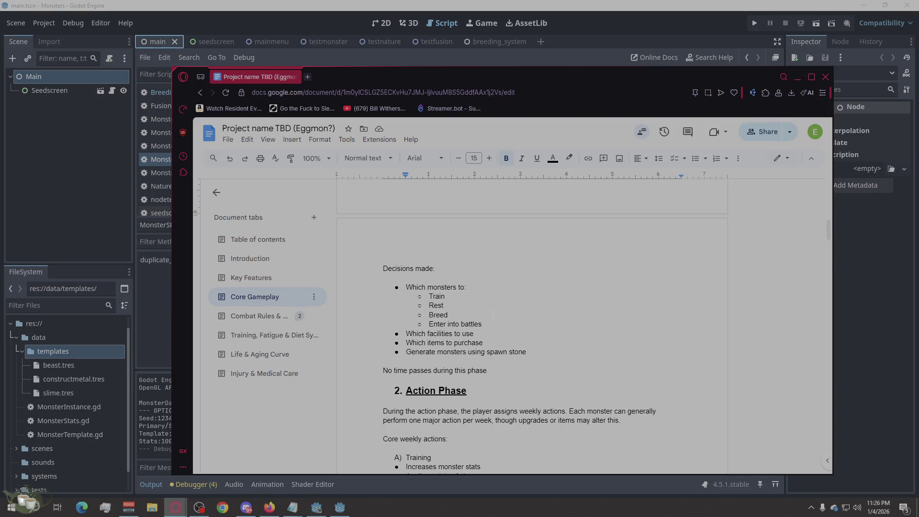
scroll(493, 313, down, 3)
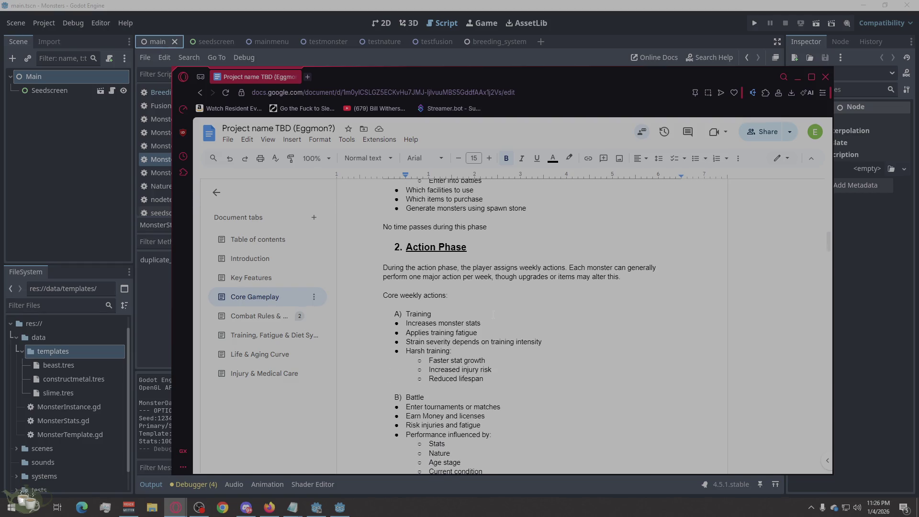
scroll(493, 315, up, 4)
scroll(493, 314, up, 1)
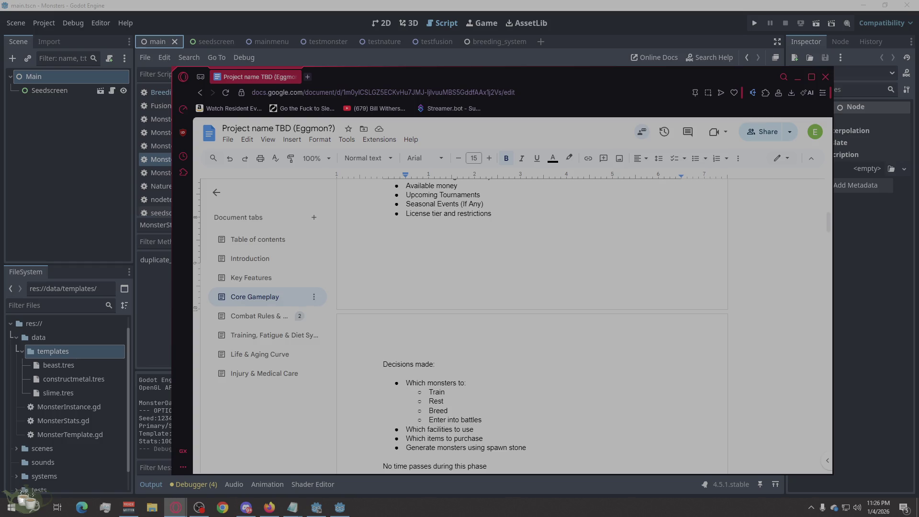
scroll(734, 414, up, 3)
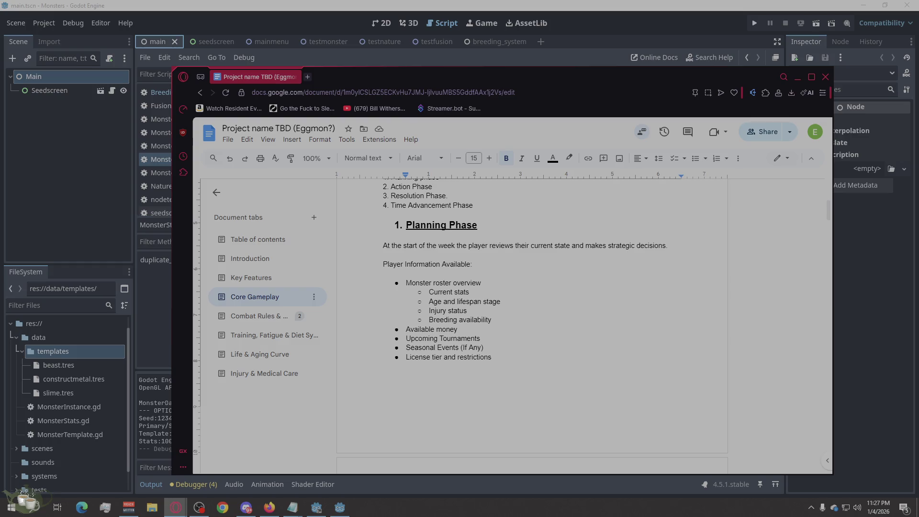
scroll(531, 323, down, 2)
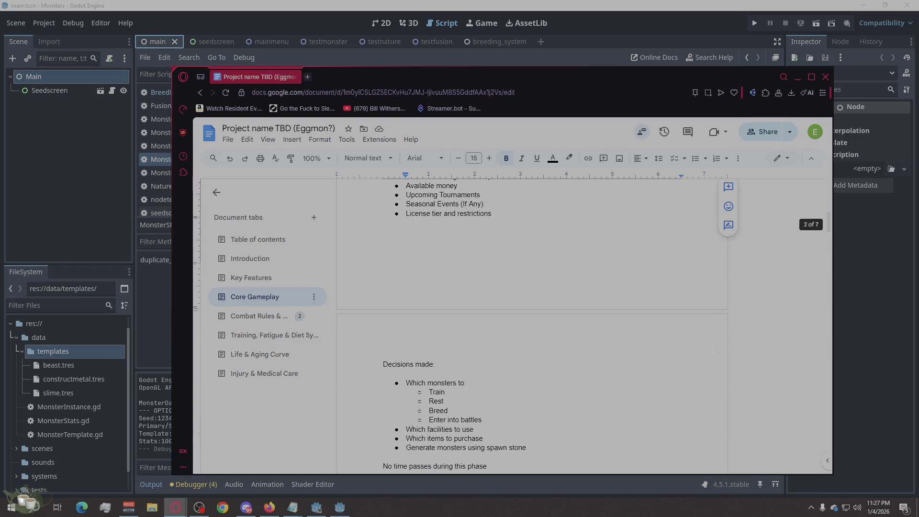
scroll(532, 325, down, 1)
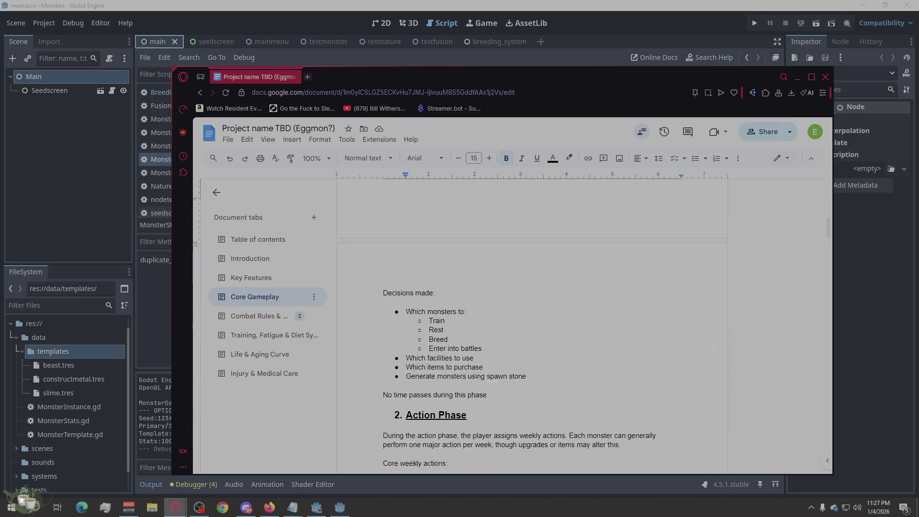
scroll(532, 327, down, 2)
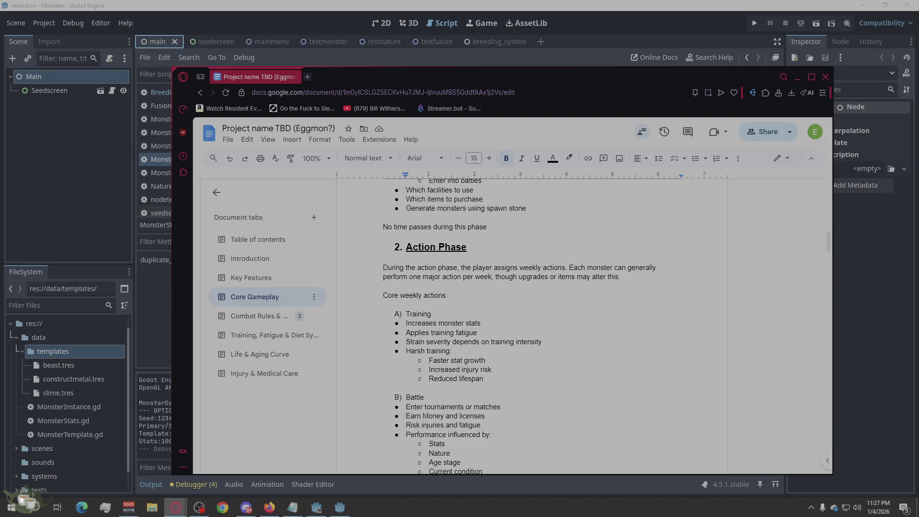
scroll(531, 323, down, 3)
scroll(531, 323, down, 5)
scroll(531, 323, down, 2)
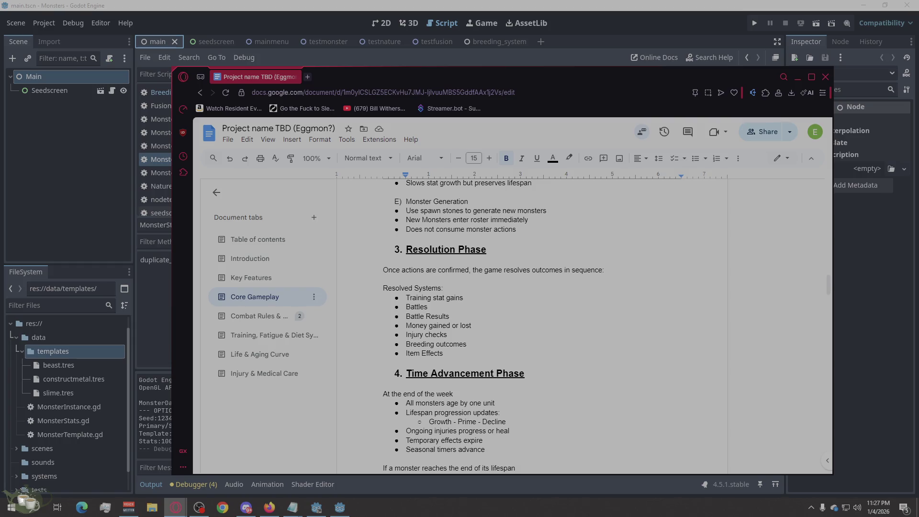
scroll(531, 323, up, 3)
scroll(531, 323, up, 1)
scroll(531, 322, up, 2)
scroll(612, 291, up, 1)
scroll(612, 291, up, 1)
scroll(612, 291, up, 4)
scroll(612, 291, up, 2)
scroll(612, 291, up, 3)
scroll(612, 290, up, 2)
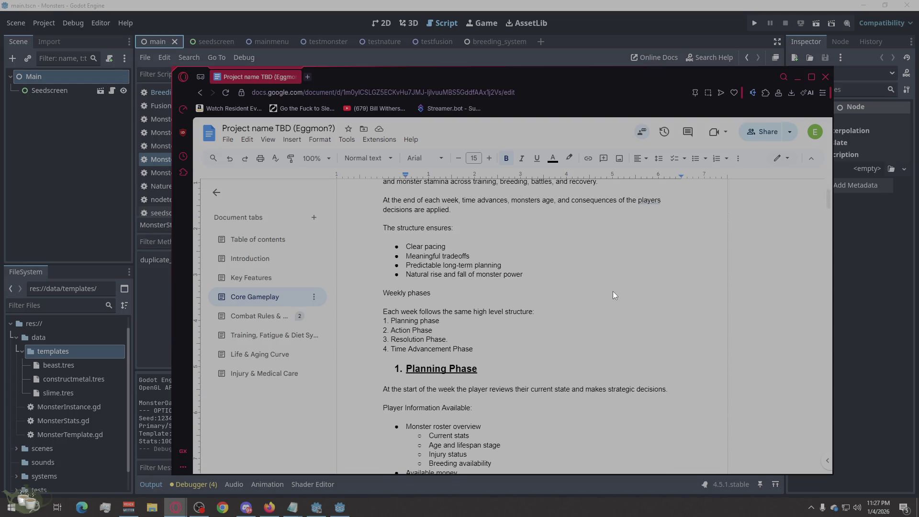
scroll(612, 291, up, 3)
scroll(614, 291, down, 1)
scroll(612, 290, down, 8)
scroll(612, 291, down, 8)
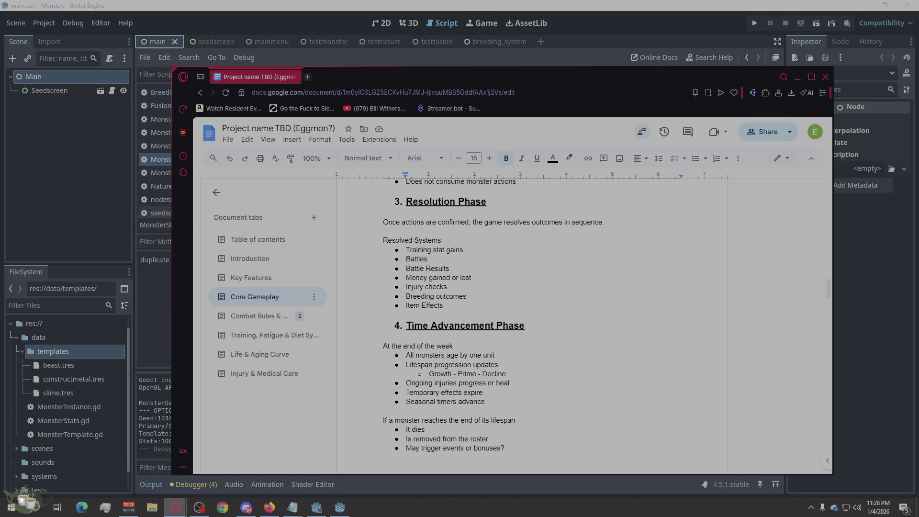
scroll(578, 325, up, 1)
scroll(578, 325, up, 2)
scroll(580, 324, up, 2)
scroll(582, 320, up, 3)
scroll(583, 318, down, 1)
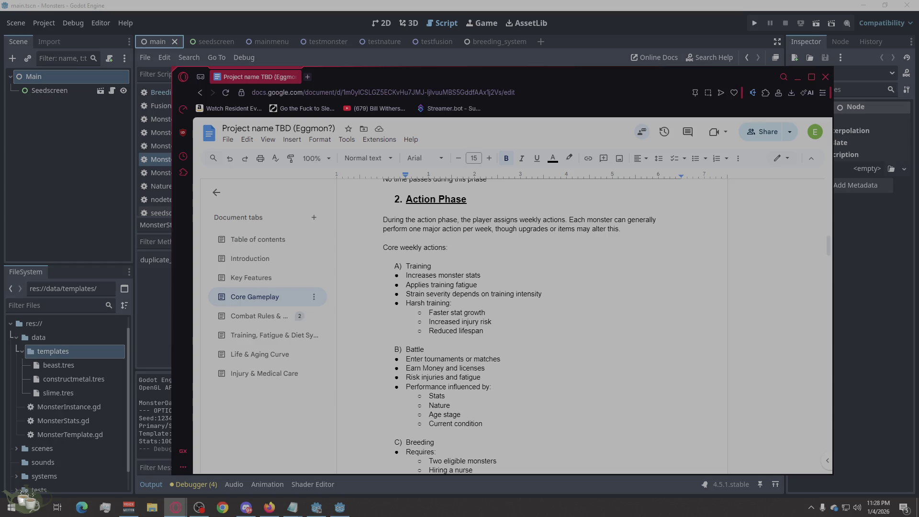
scroll(771, 350, down, 5)
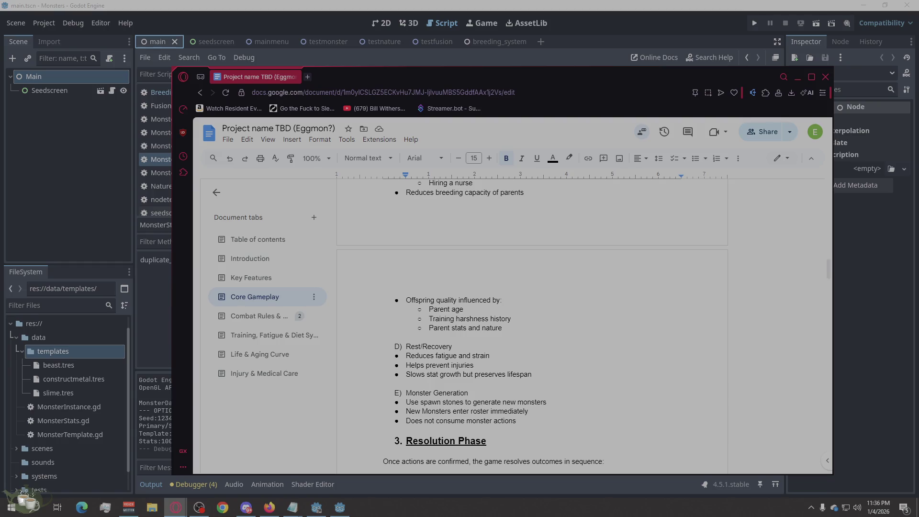
click(803, 73)
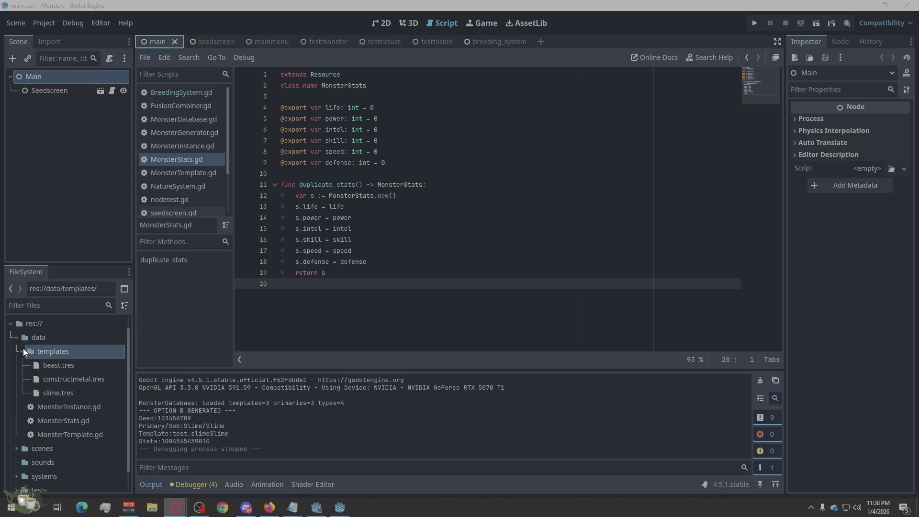
Step: Collapse the data folder in the project's FileSystem dock
click(18, 337)
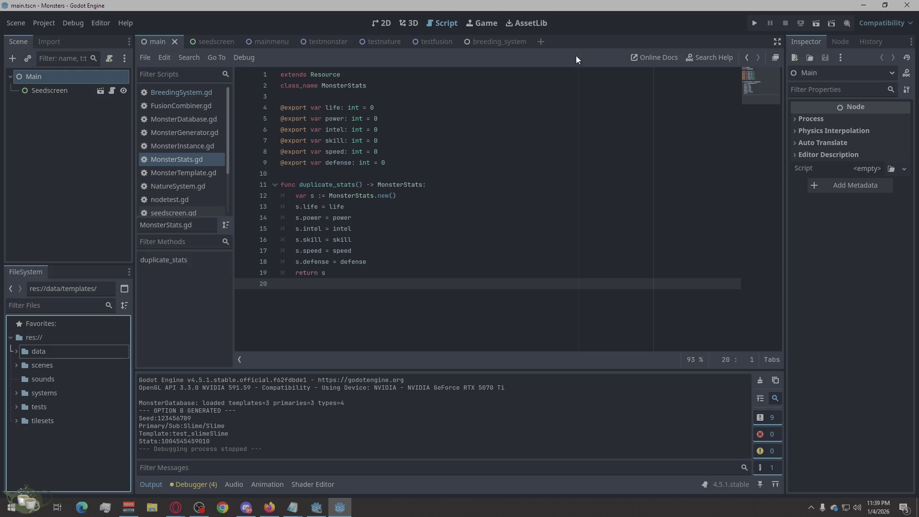
Step: Start a new scene with a plain Node root and rename it StartMenu
click(541, 42)
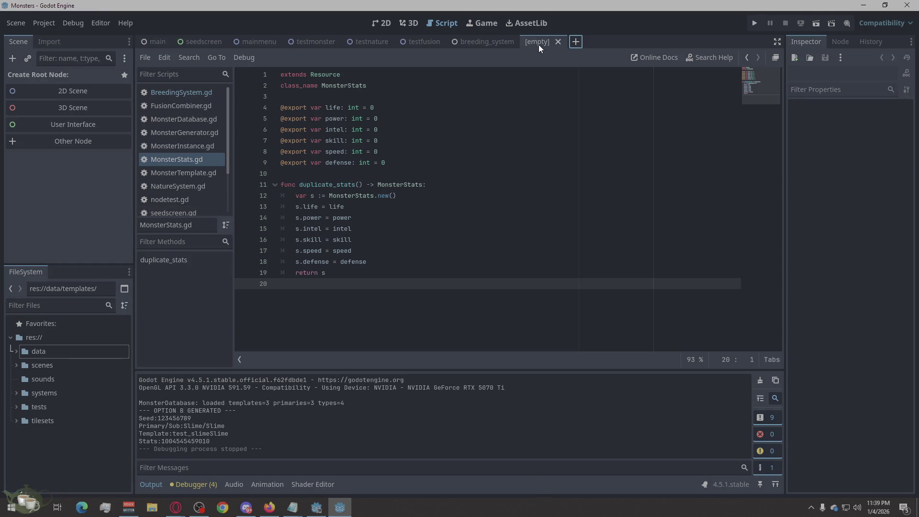
click(84, 145)
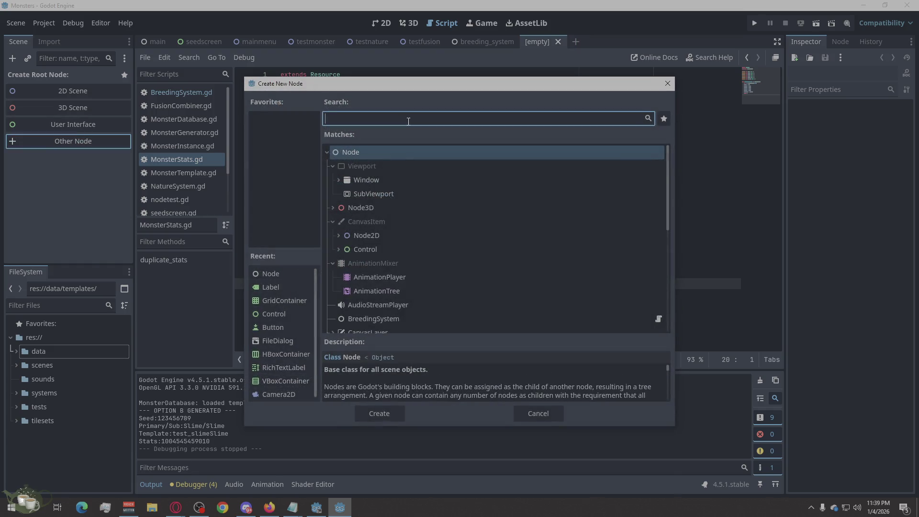
click(385, 414)
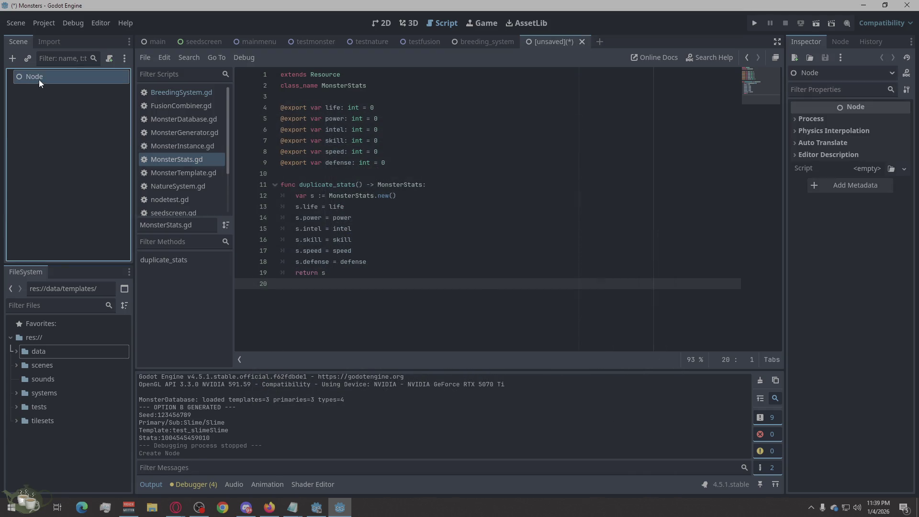
double_click(39, 80)
text(Start)
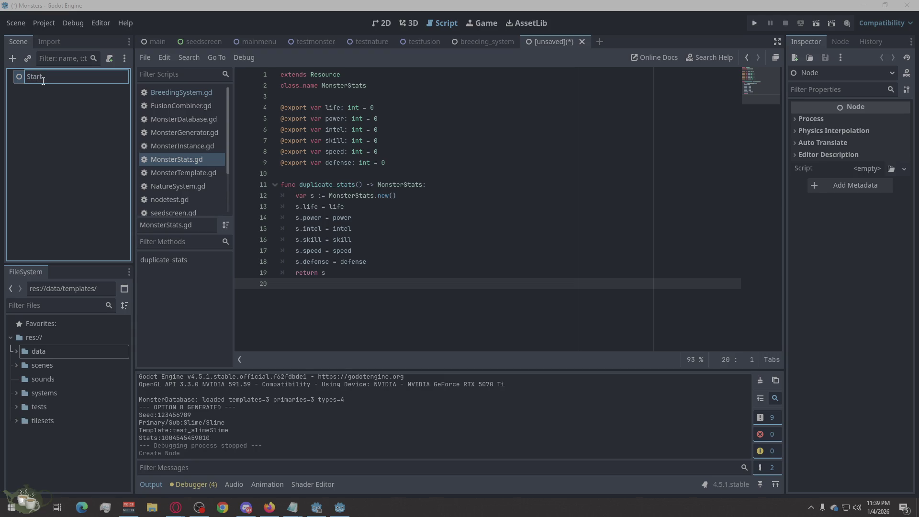
text(Menu)
key(Return)
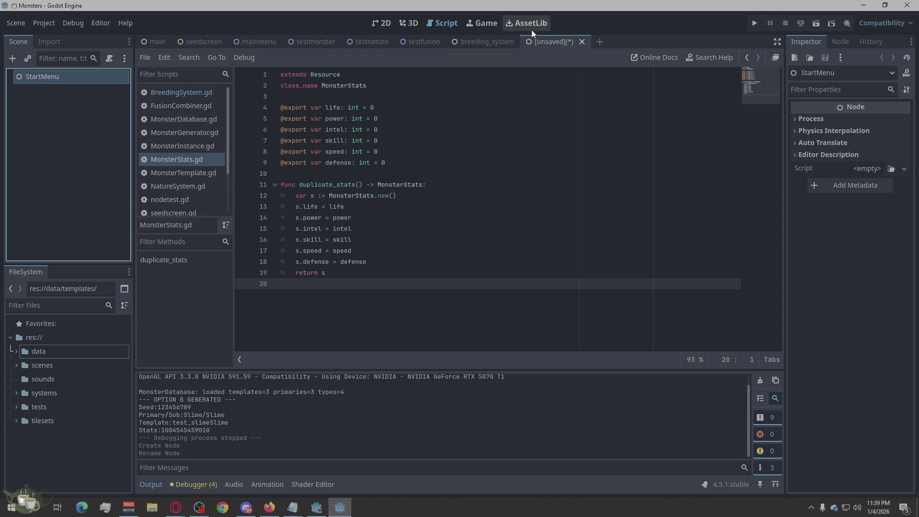
Step: Save the scene as startmenu.tscn in the scenes folder, dropping the underscore
key(ctrl+s)
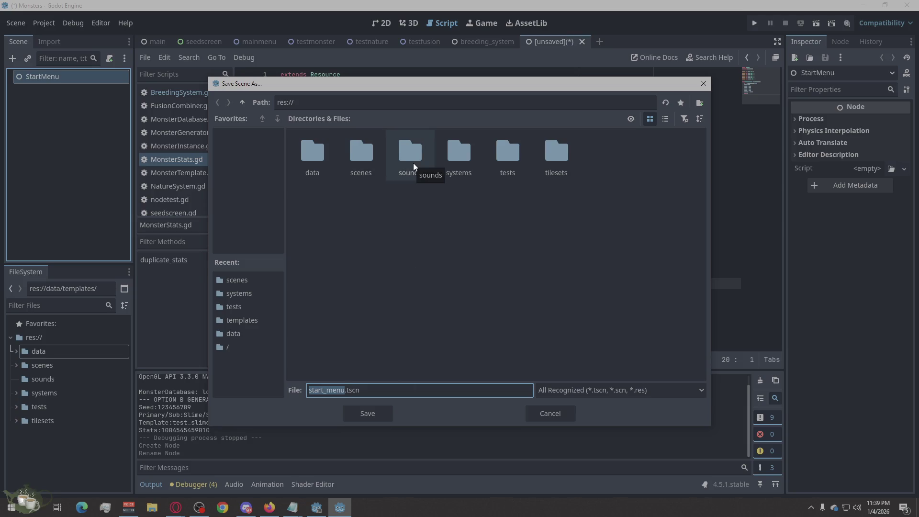
click(327, 390)
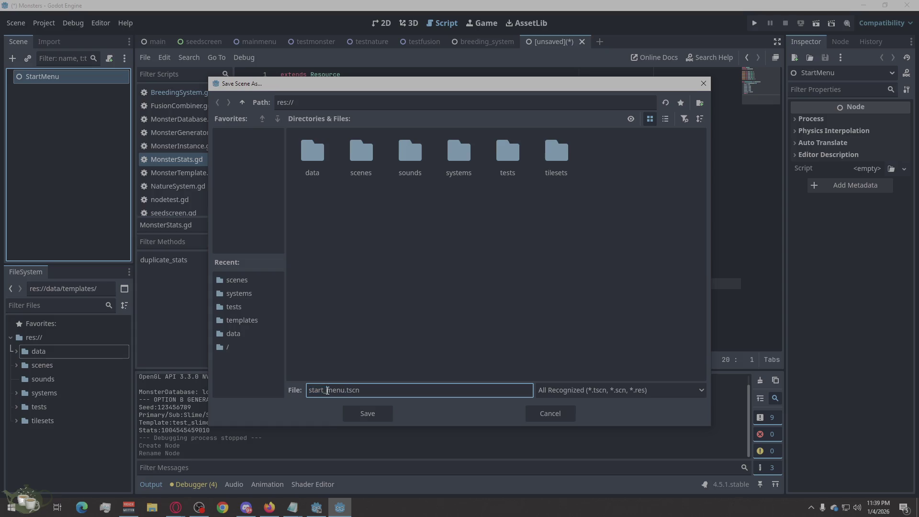
key(BackSpace)
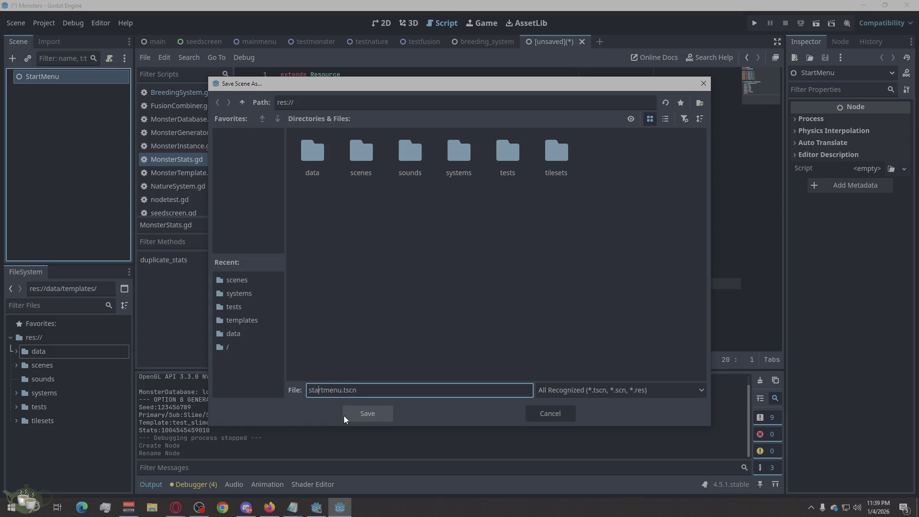
key(BackSpace)
text(S)
key(BackSpace)
text(s)
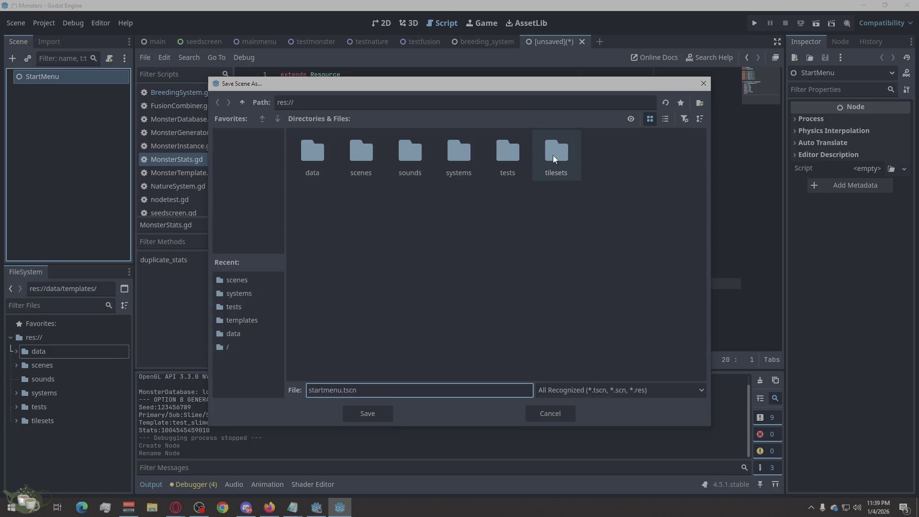
double_click(361, 152)
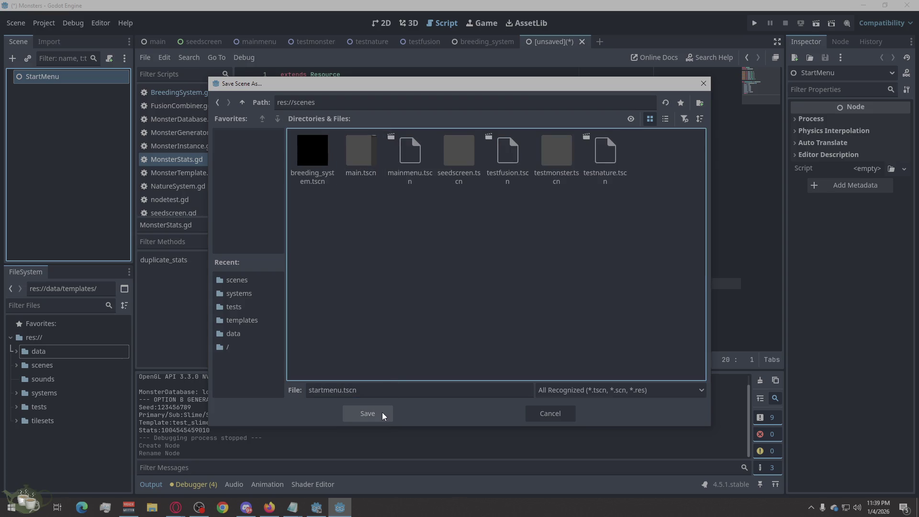
click(382, 412)
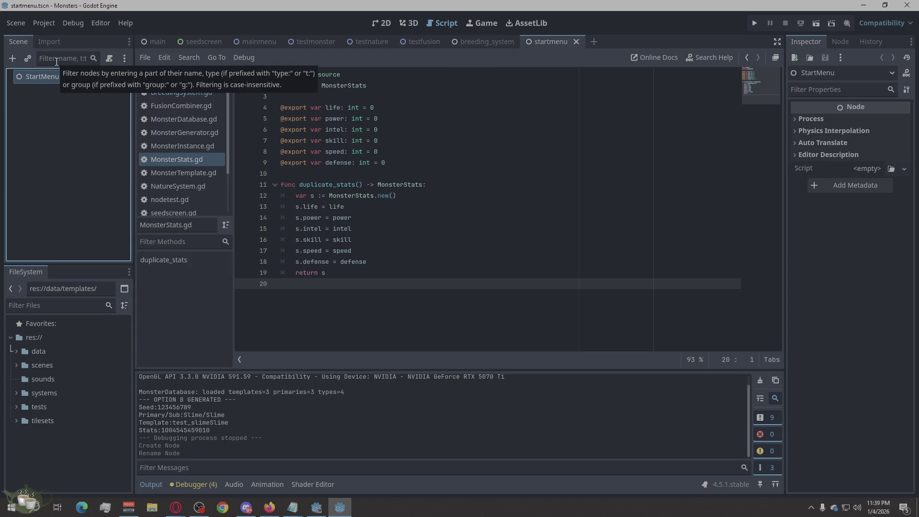
Step: Start a new scene with a plain Node root and rename it Options Menu
click(593, 42)
click(90, 145)
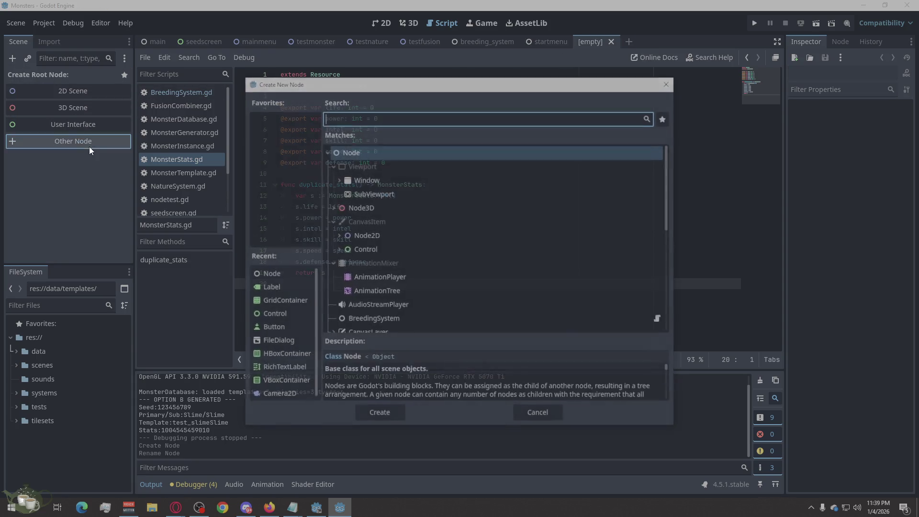
click(388, 399)
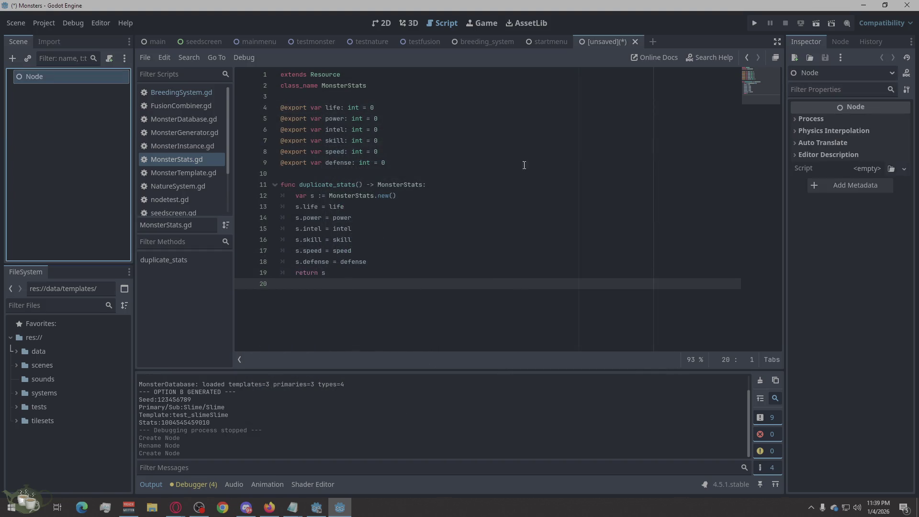
right_click(52, 77)
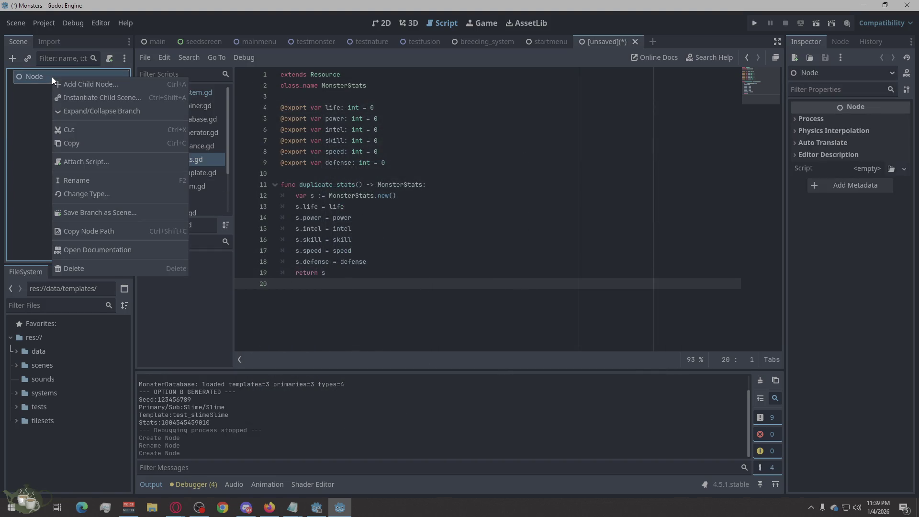
click(68, 182)
text(Options Menu)
click(71, 172)
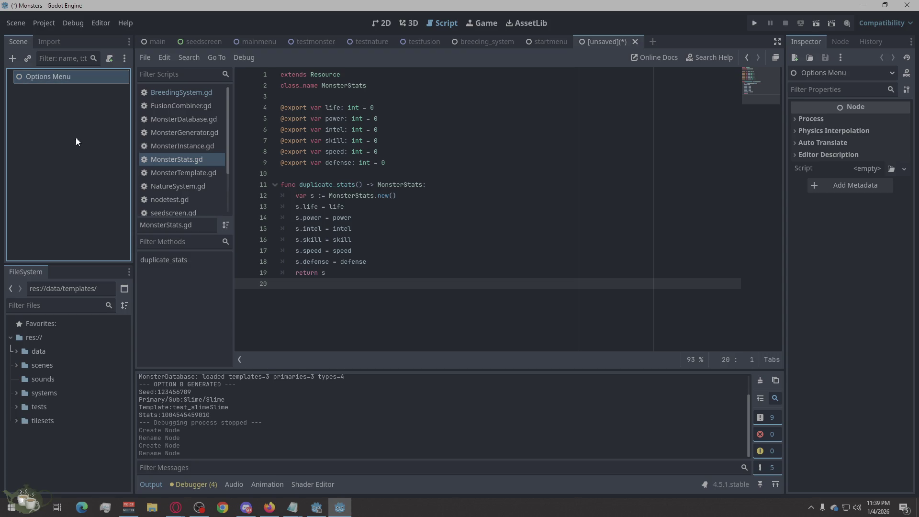
Step: Correct the root node's name to OptionsMenu by removing the space
click(561, 42)
click(623, 45)
right_click(57, 73)
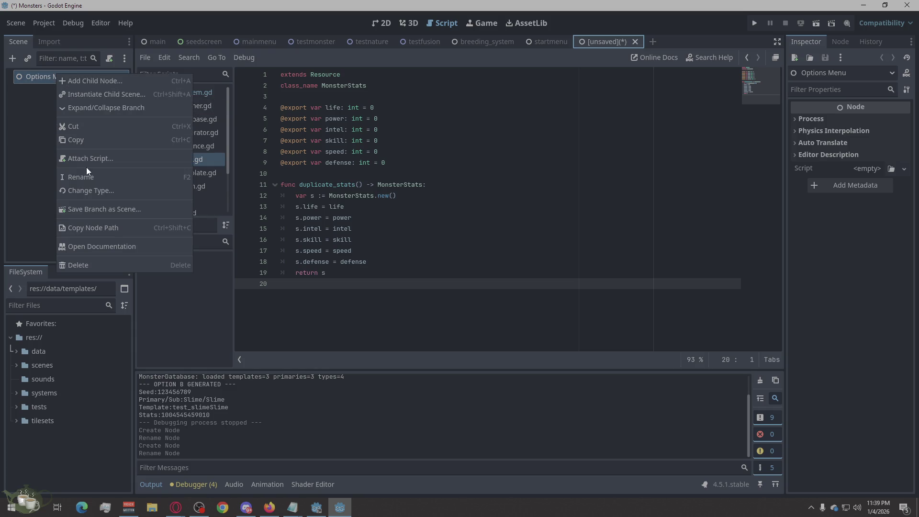
click(87, 175)
click(59, 80)
key(BackSpace)
key(Return)
Step: Save the scene as optionsmenu.tscn in the scenes folder
key(ctrl+s)
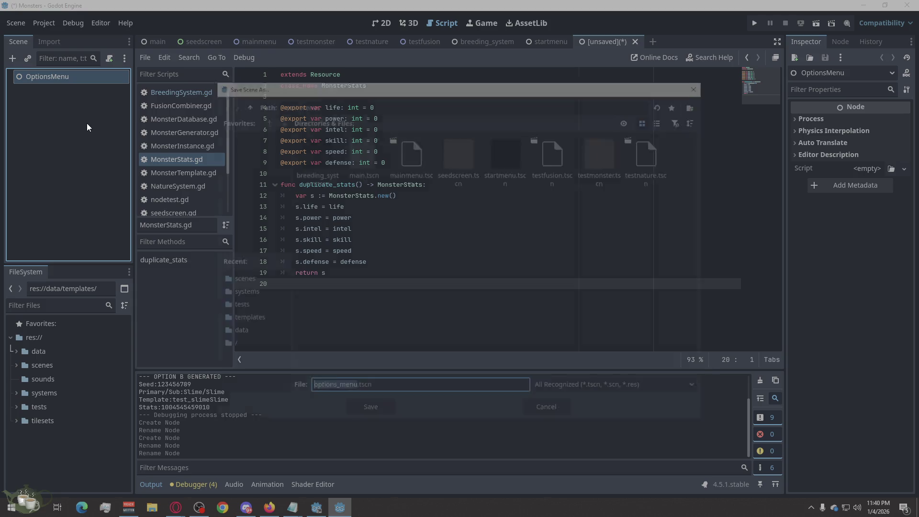
click(337, 392)
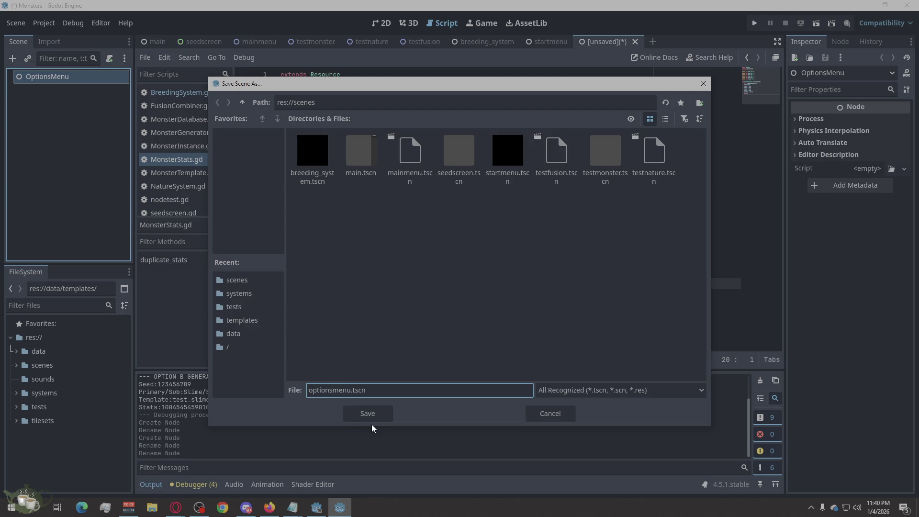
click(367, 414)
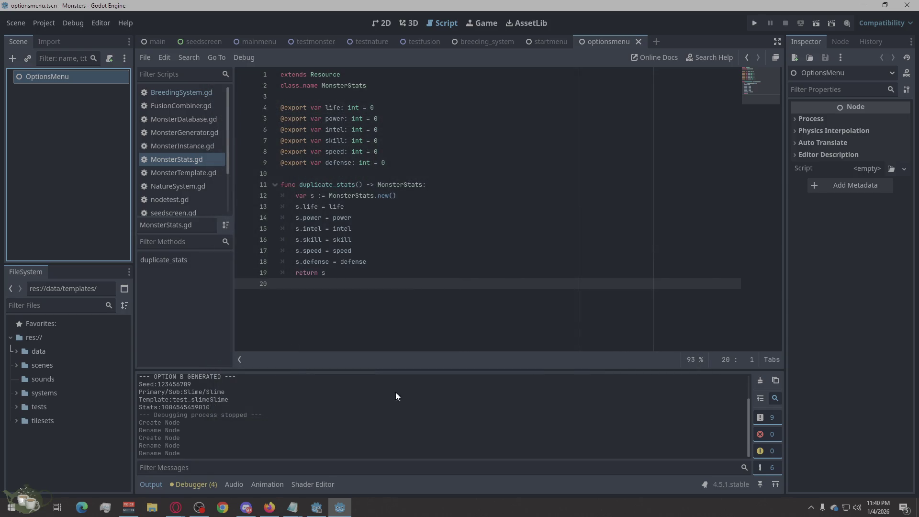
Step: Start a new scene with a plain Node root named LoadMenu
click(657, 41)
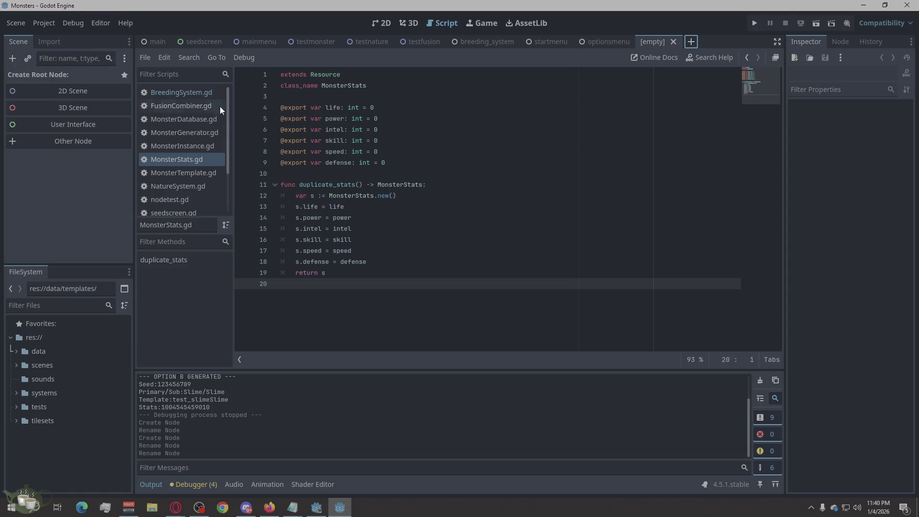
click(59, 147)
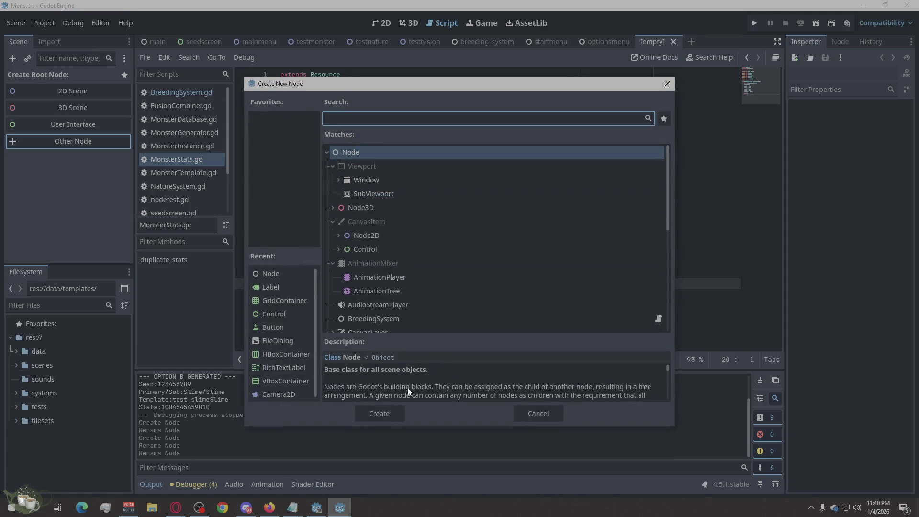
click(386, 411)
double_click(75, 76)
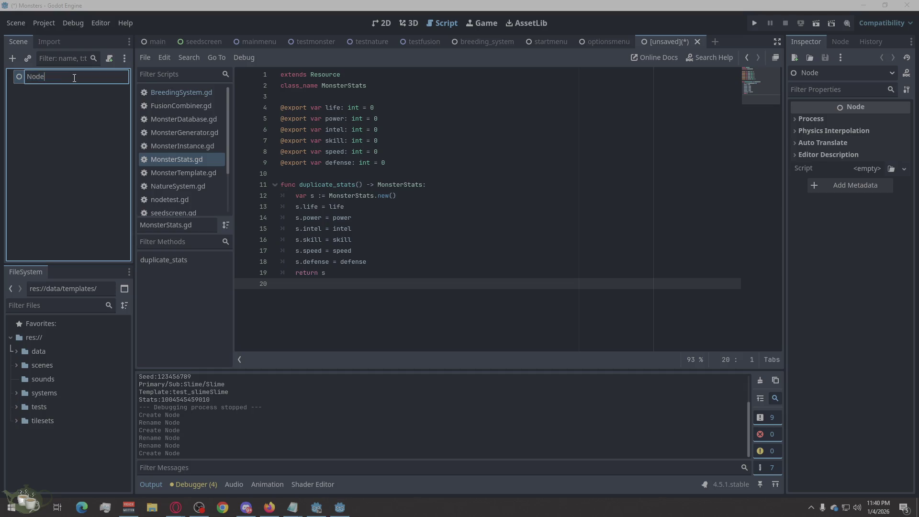
text(LoadMenu)
key(Return)
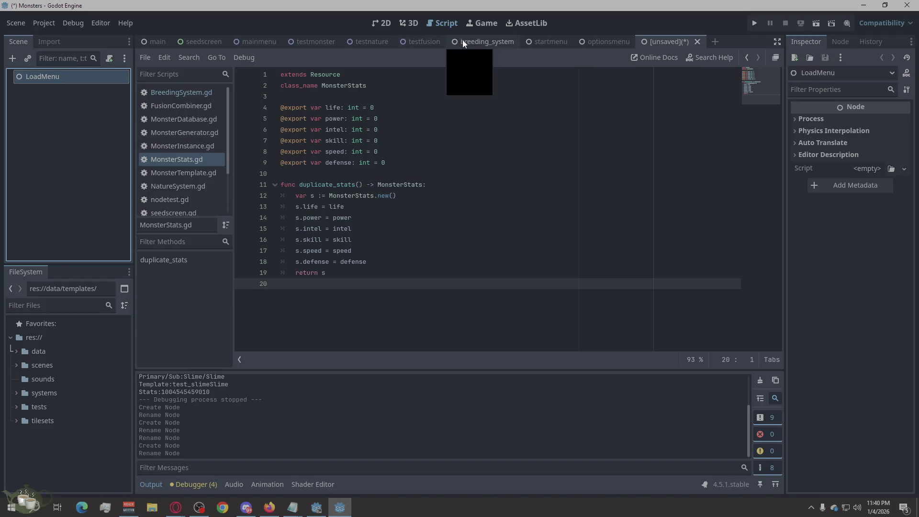
Step: Save the scene as loadmenu.tscn, then begin another empty scene
key(ctrl+s)
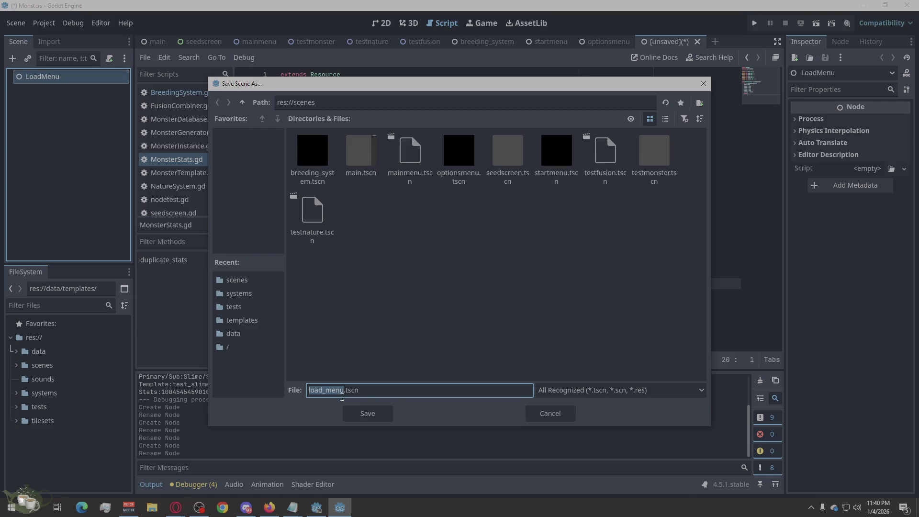
text(loadmenu)
click(352, 414)
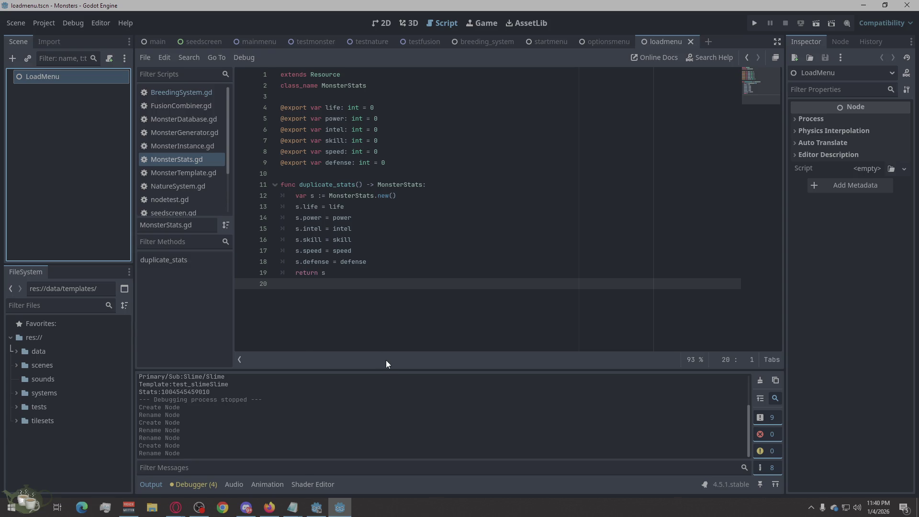
click(710, 41)
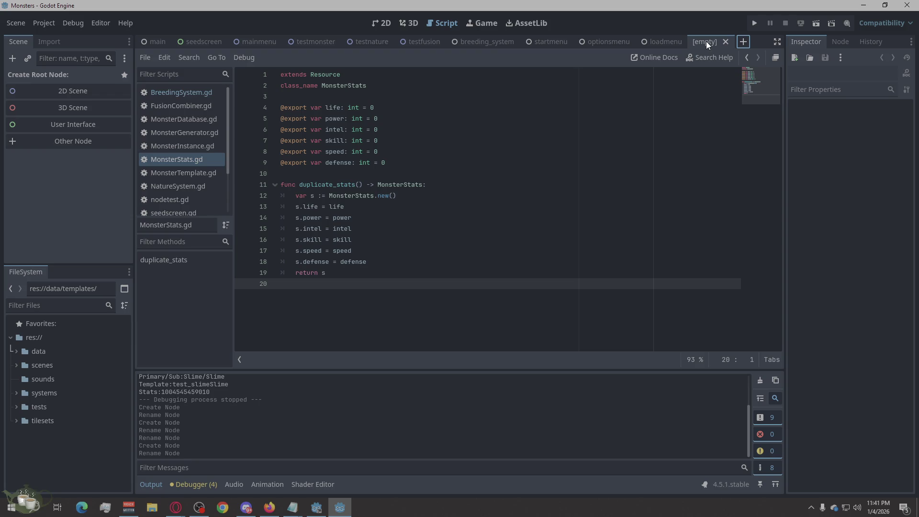
Step: Give the new scene a plain Node root named HubMenu
click(63, 142)
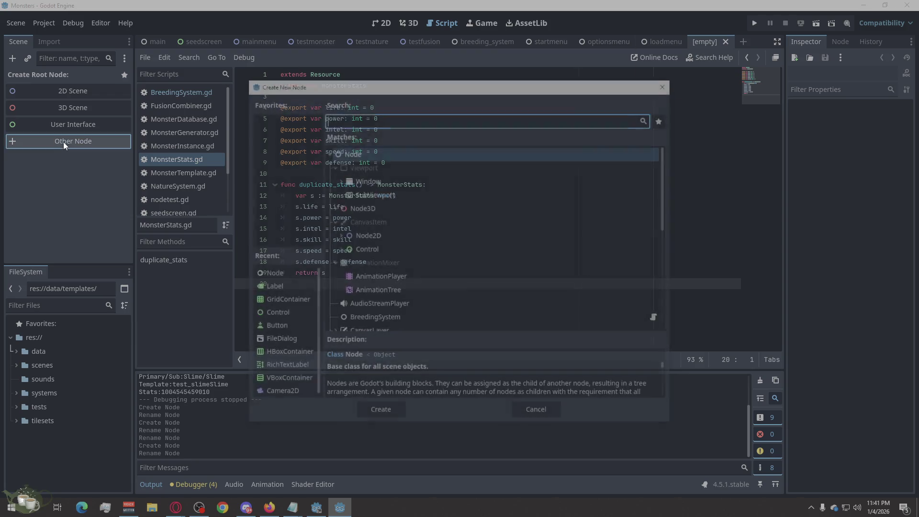
click(374, 413)
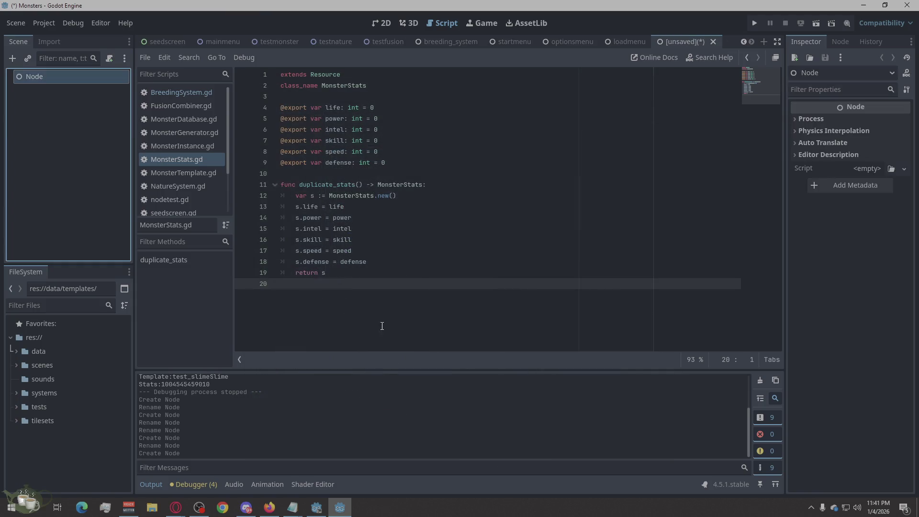
double_click(60, 82)
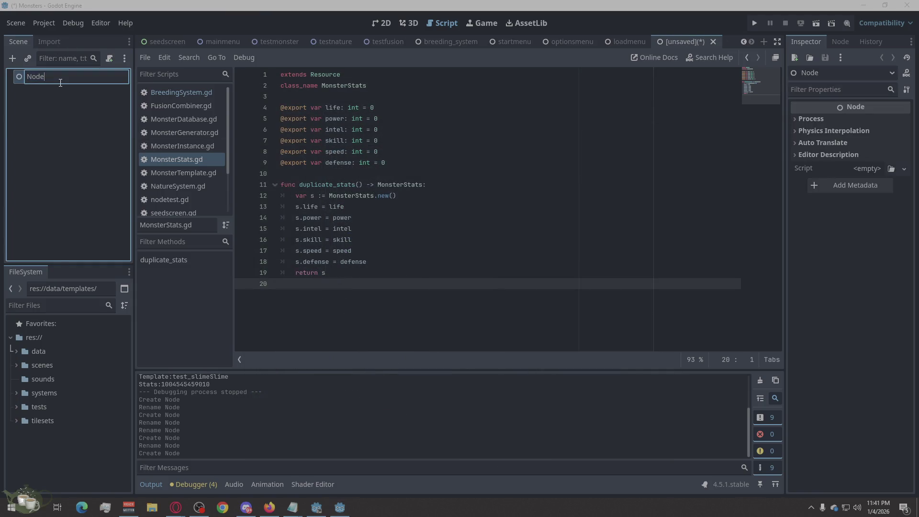
text(Hub)
text(Menu)
key(Return)
double_click(44, 83)
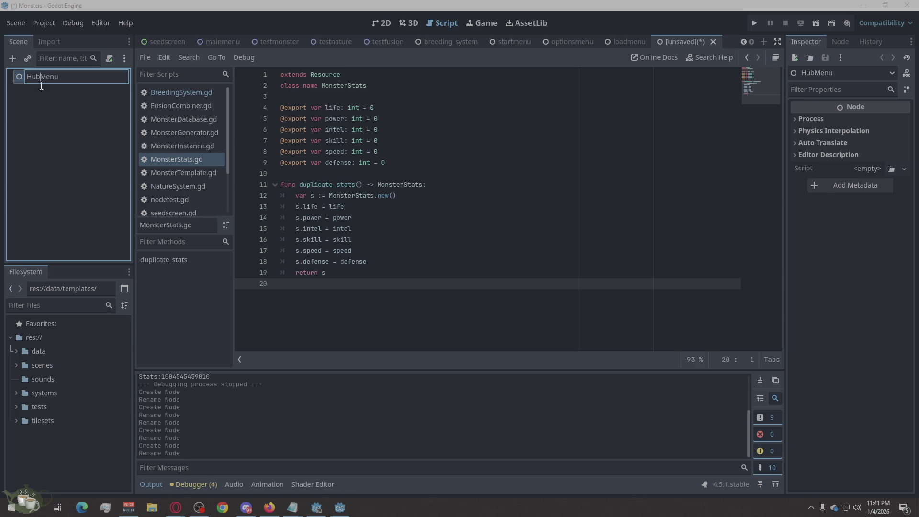
key(Escape)
Step: Save the scene as hubmenu.tscn in the scenes folder, dropping the underscore
click(16, 22)
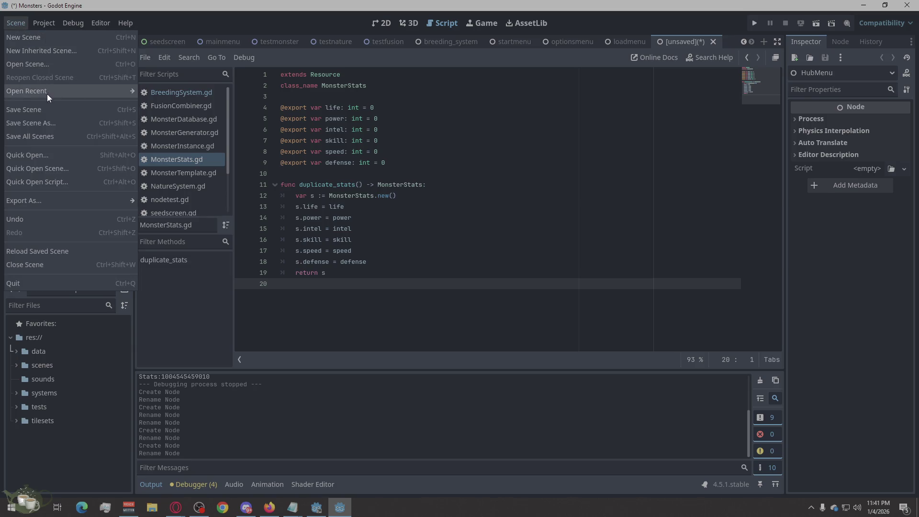
key(ctrl+s)
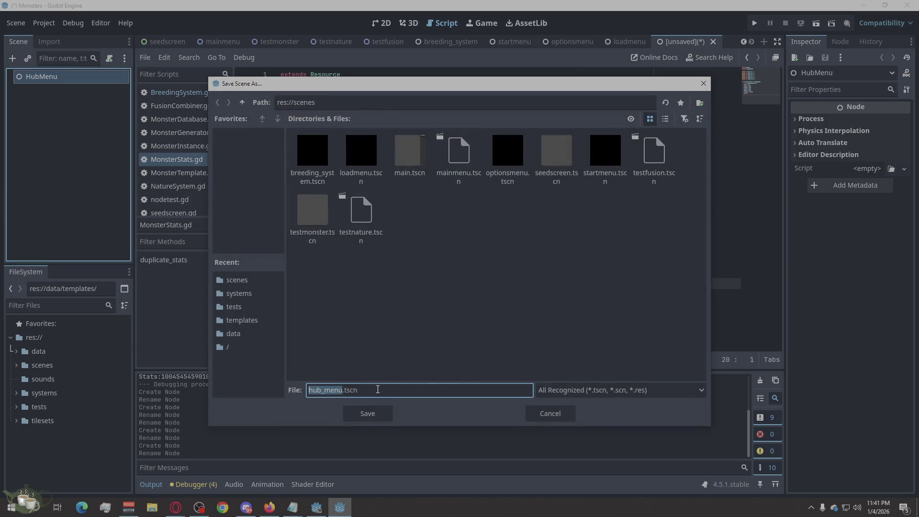
click(325, 390)
key(BackSpace)
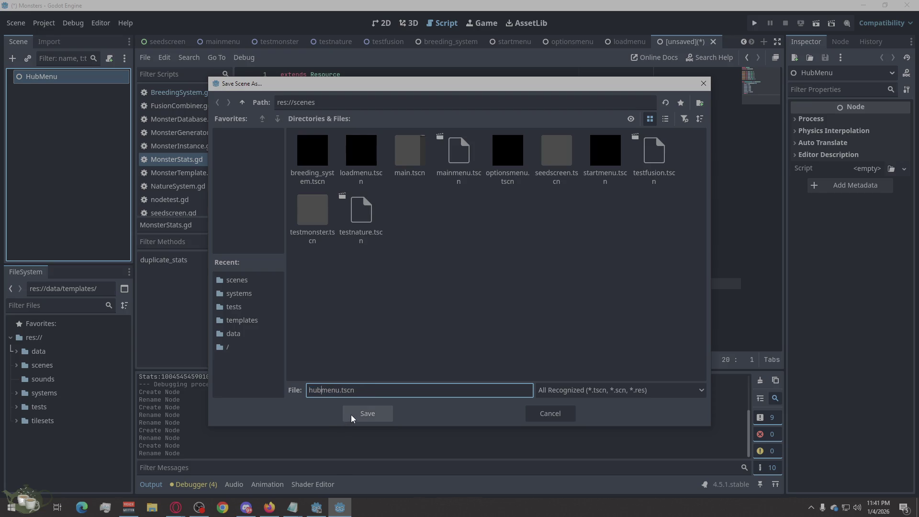
click(352, 414)
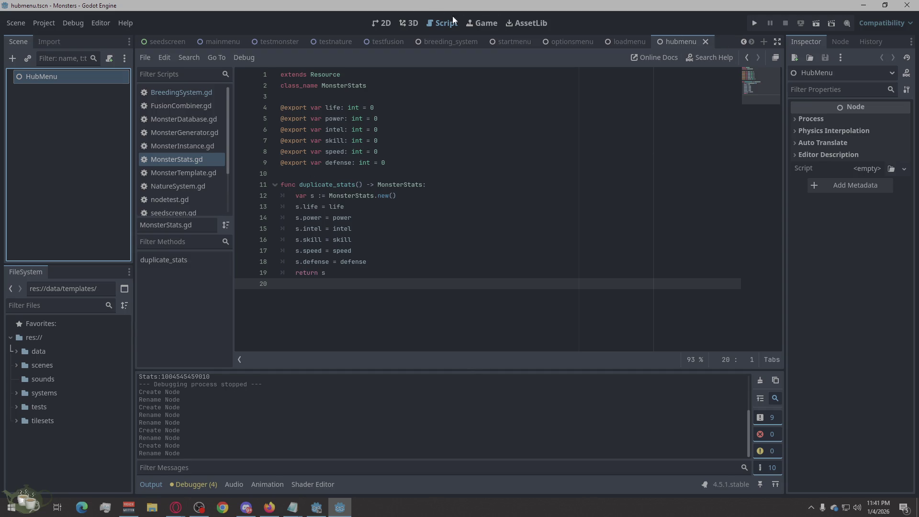
click(745, 60)
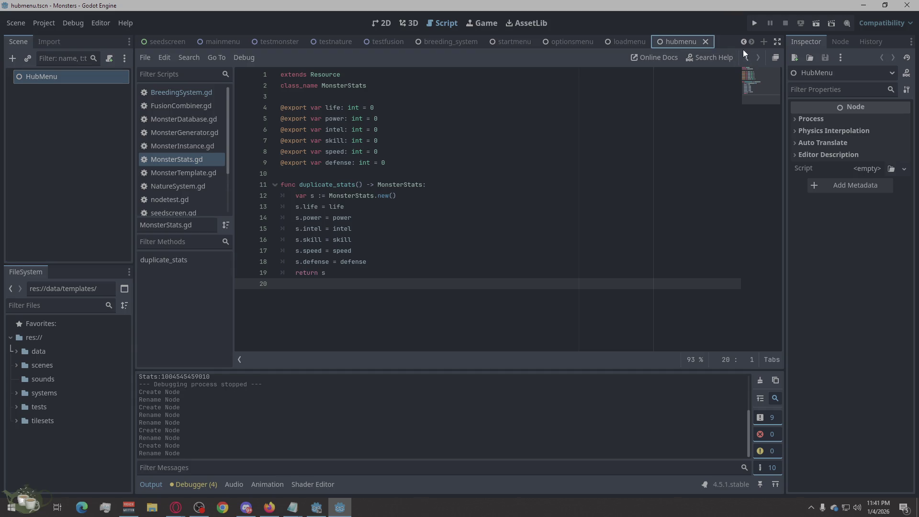
click(747, 42)
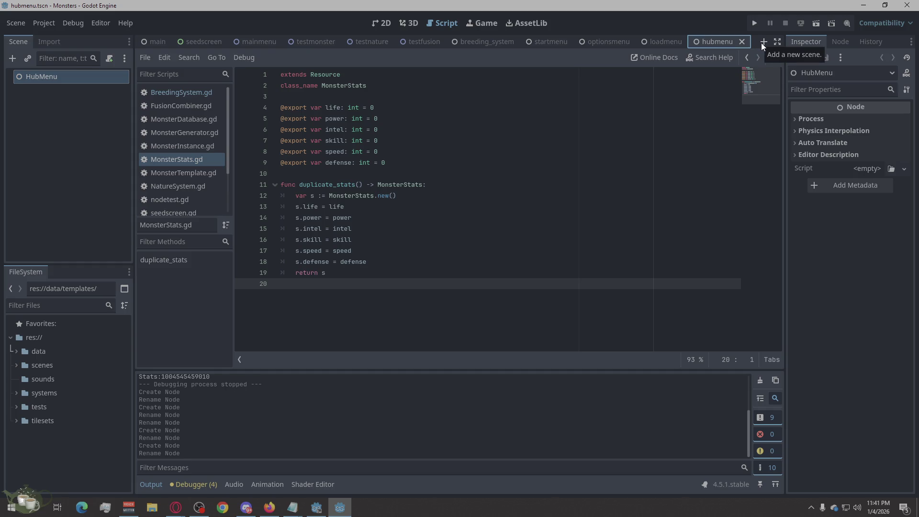
Step: Start a new scene with a plain Node root named MonsterGenMenu
click(761, 43)
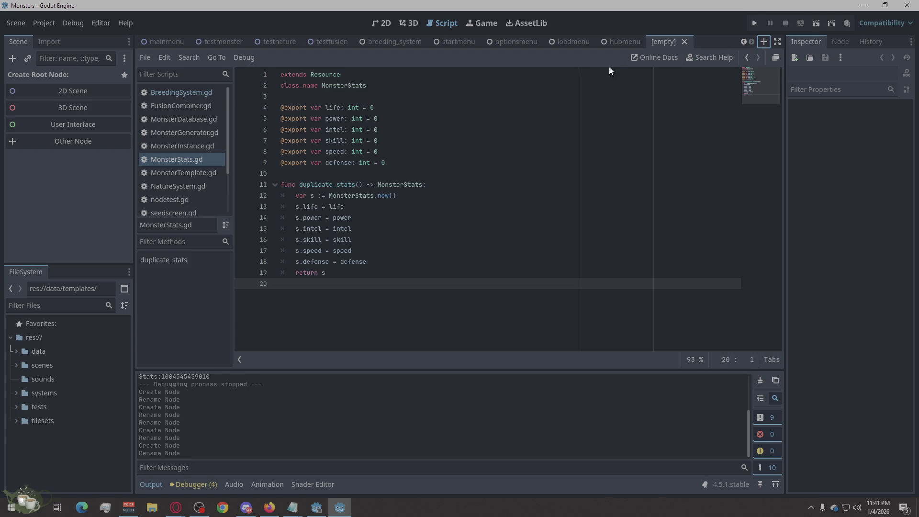
click(72, 139)
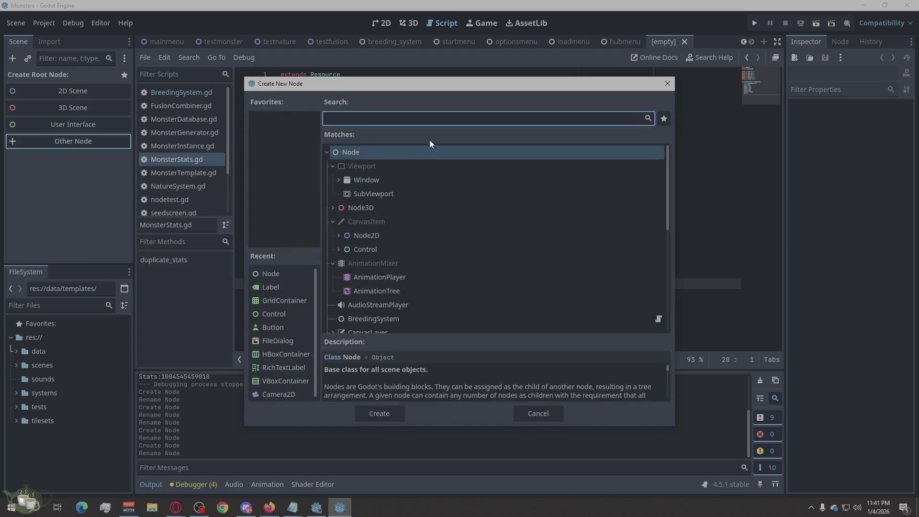
click(386, 420)
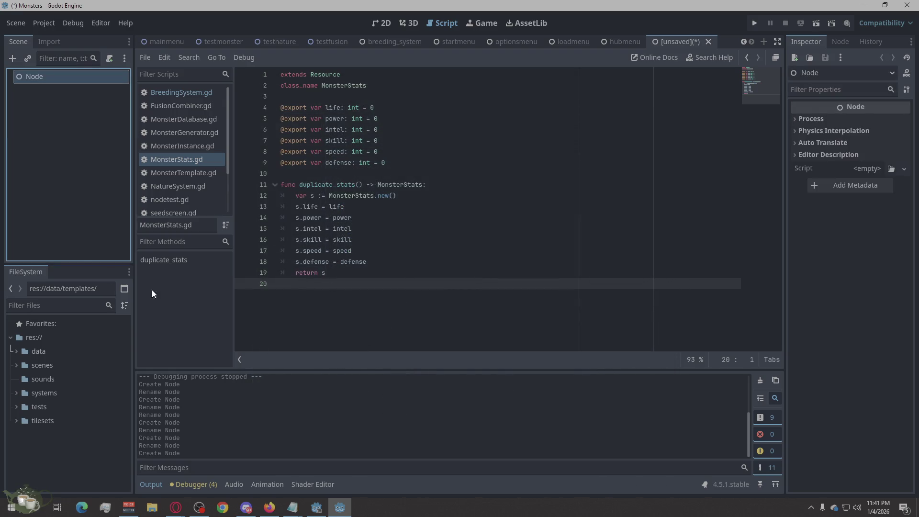
double_click(58, 76)
double_click(66, 76)
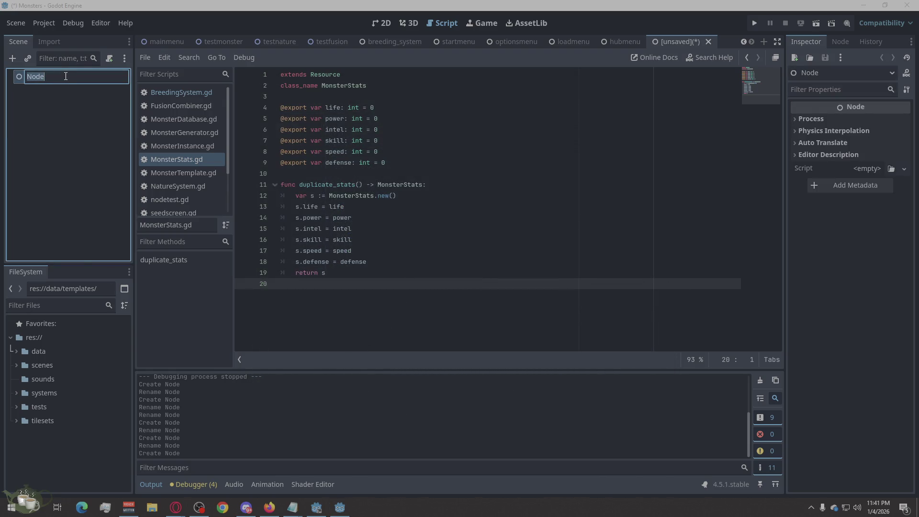
text(Monster)
text(GenMenu)
key(Return)
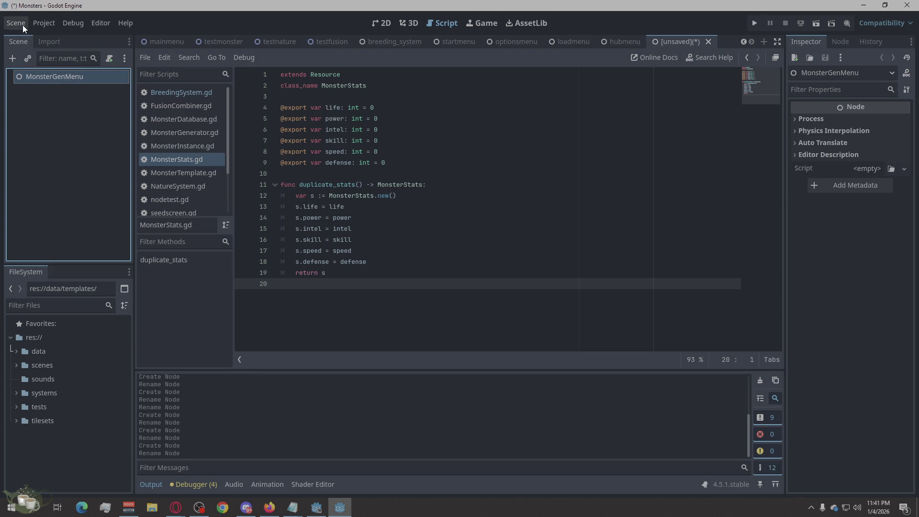
Step: Save the scene as monstergenmenu.tscn, removing both underscores
key(ctrl+s)
click(351, 391)
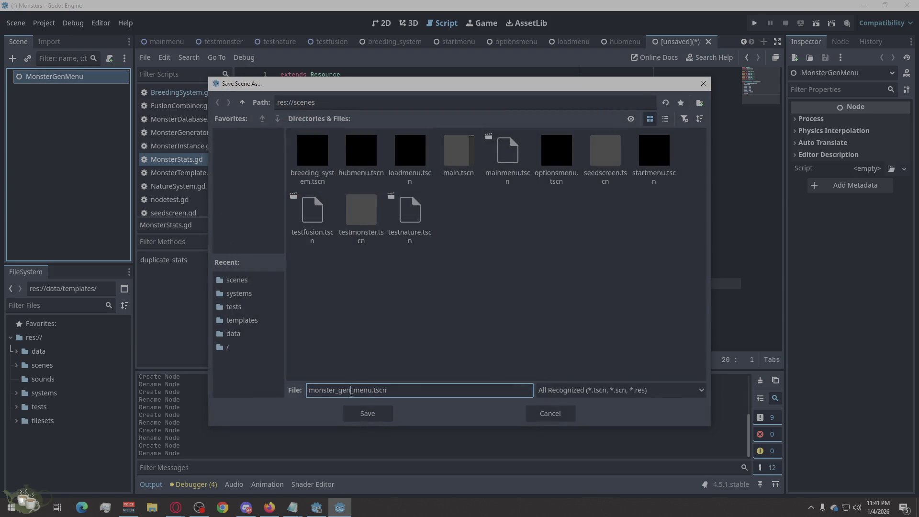
key(BackSpace)
click(338, 390)
key(BackSpace)
click(362, 414)
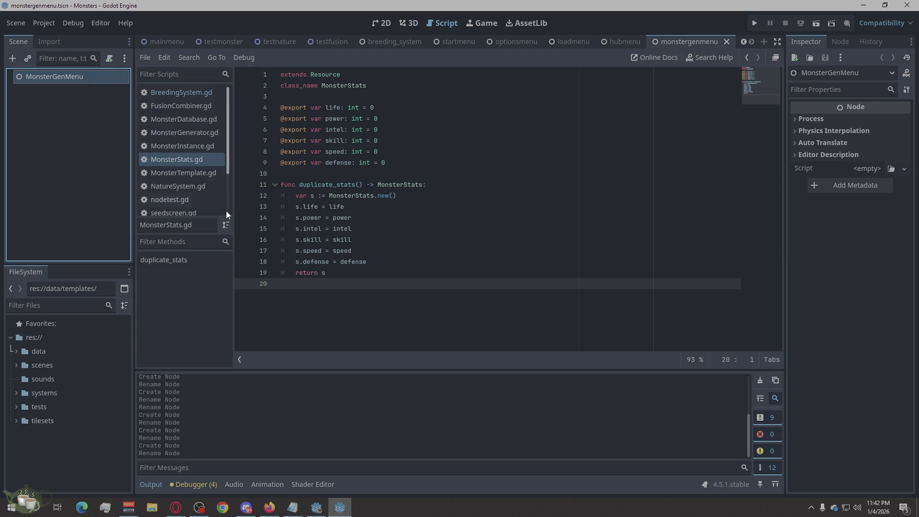
scroll(225, 208, down, 2)
Step: Enlarge the script editor's open-scripts list and focus it
click(218, 338)
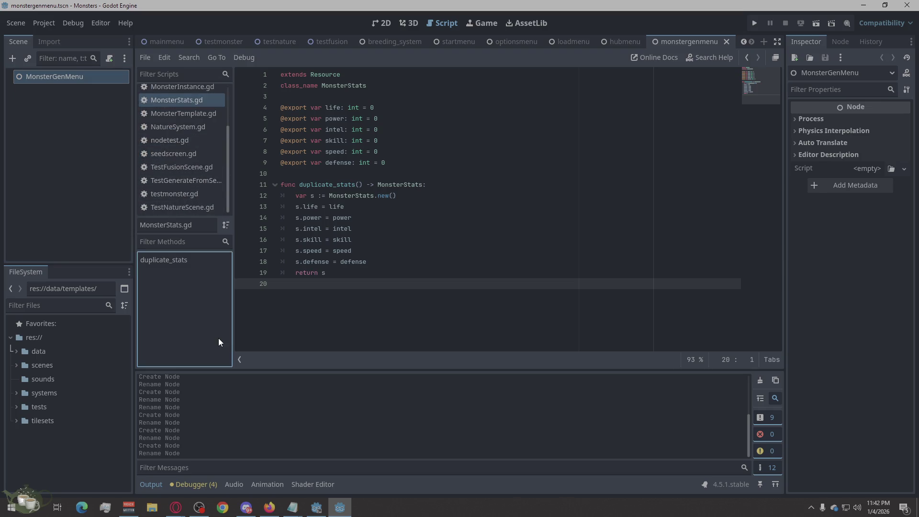
click(92, 171)
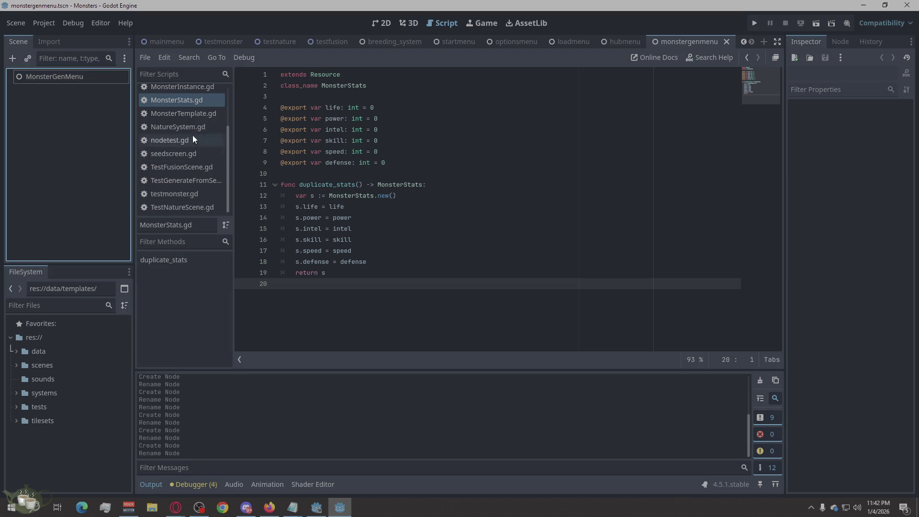
scroll(205, 127, up, 2)
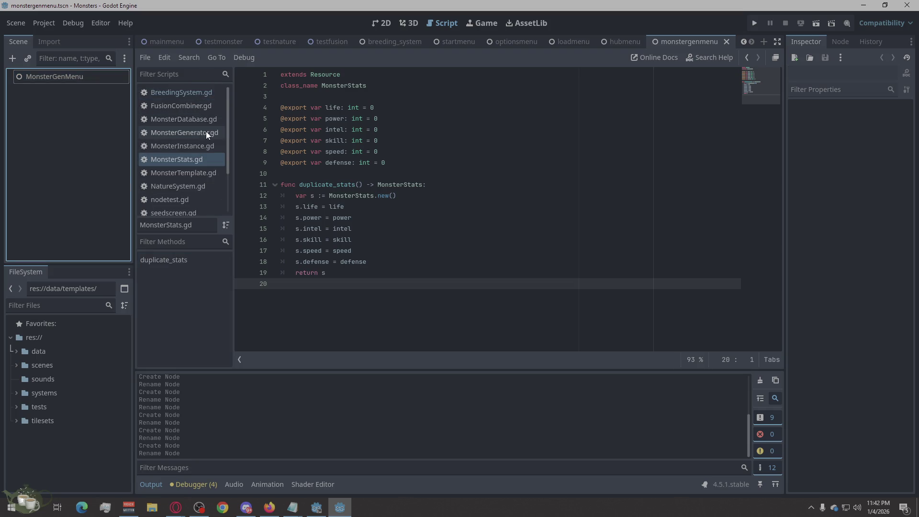
scroll(206, 132, down, 2)
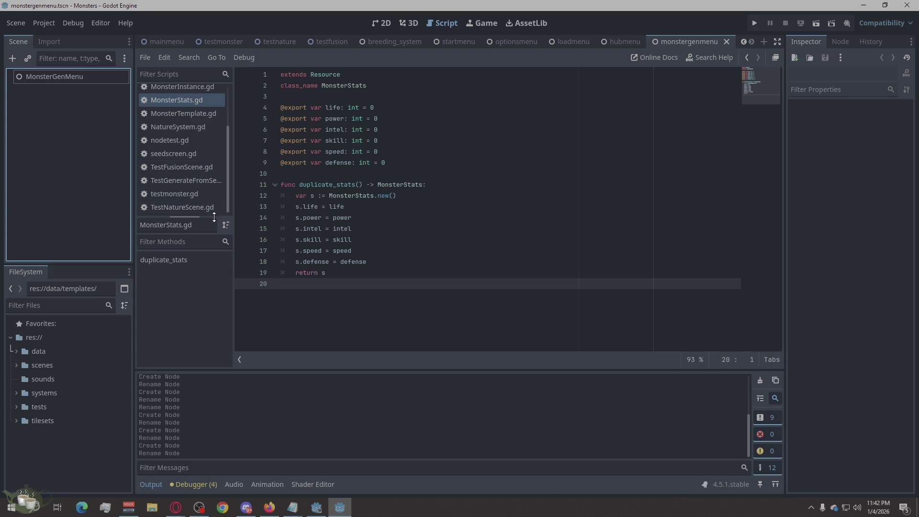
drag(214, 215, 220, 317)
click(184, 292)
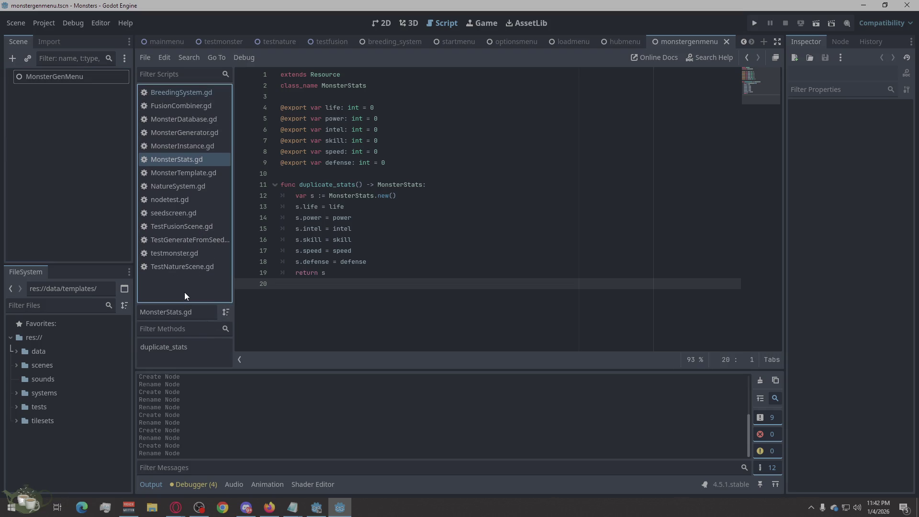
Step: Create a new GDScript named Main.gd inheriting Node via File > New Script
click(147, 64)
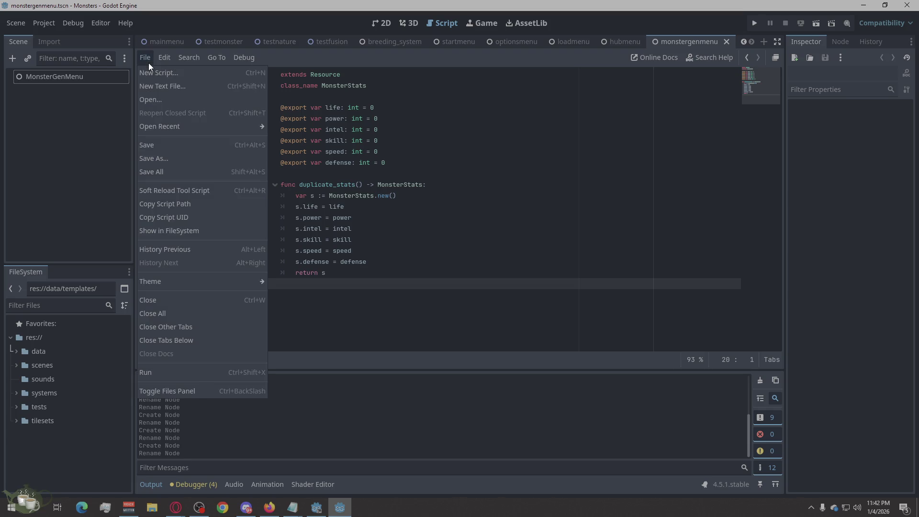
click(163, 72)
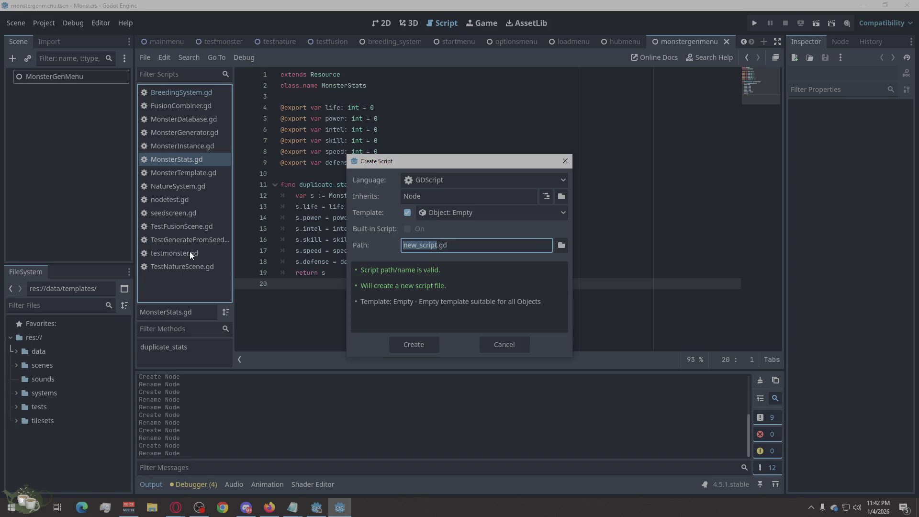
text(Main)
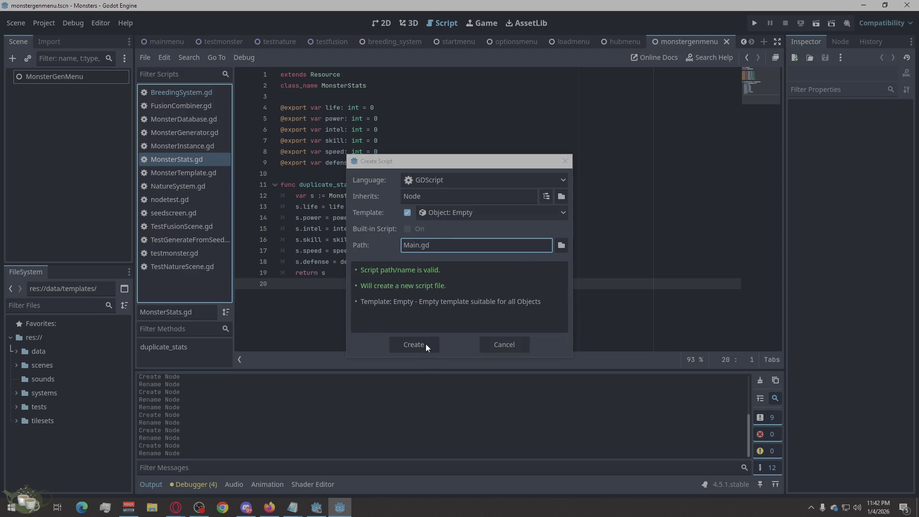
click(414, 344)
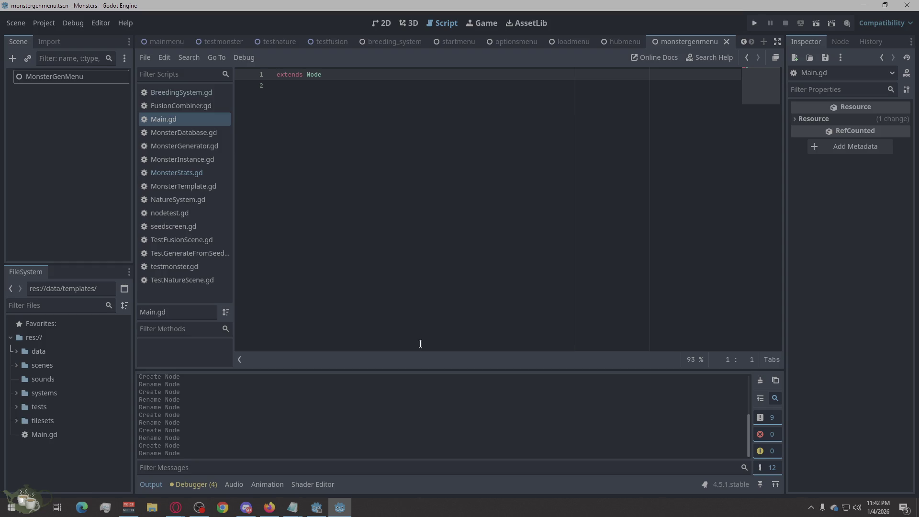
Step: Start a new StartMenu script and first point its path at the systems folder
click(144, 57)
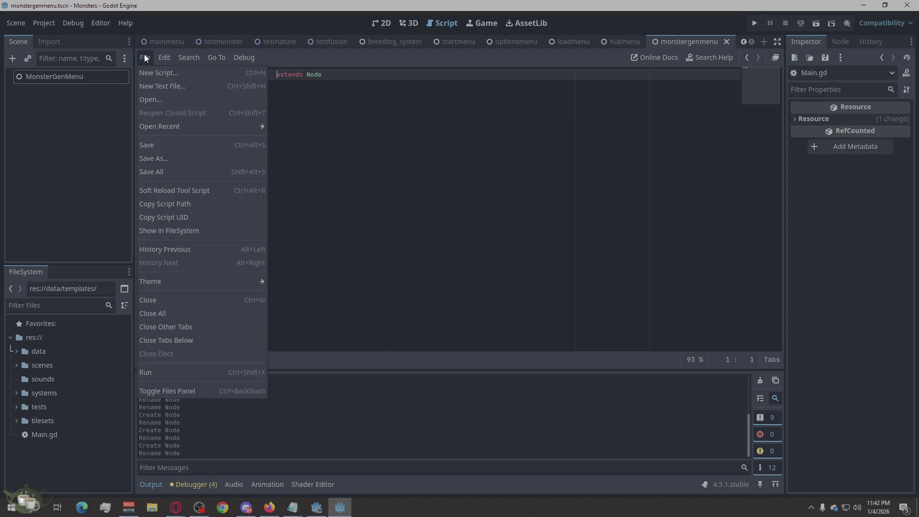
click(167, 73)
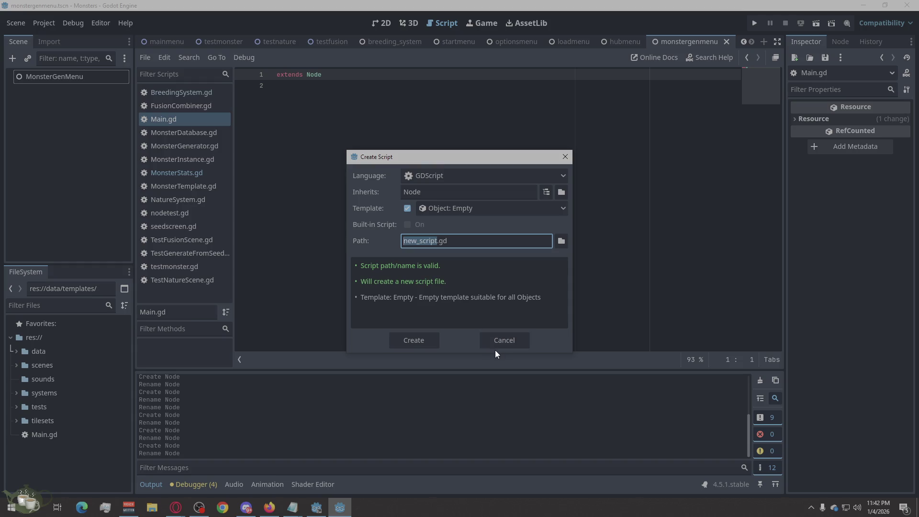
text(Start)
text(Men)
text(u)
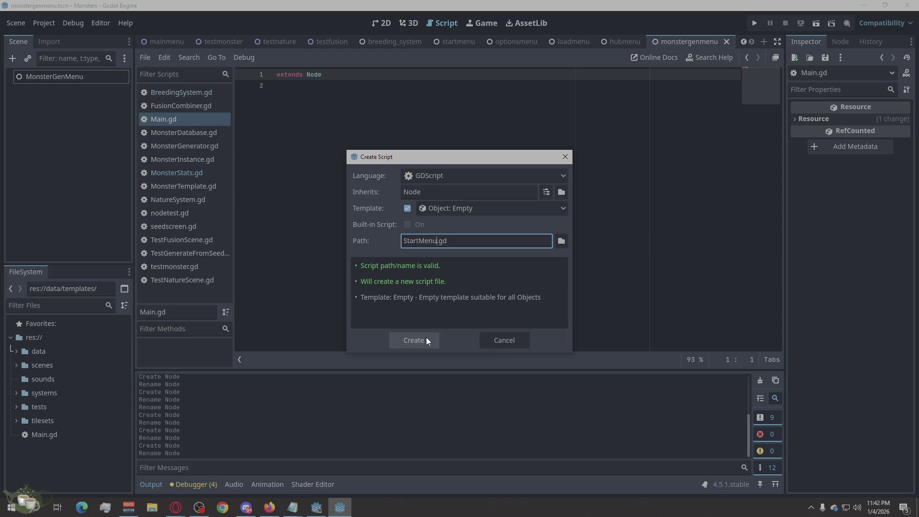
click(564, 240)
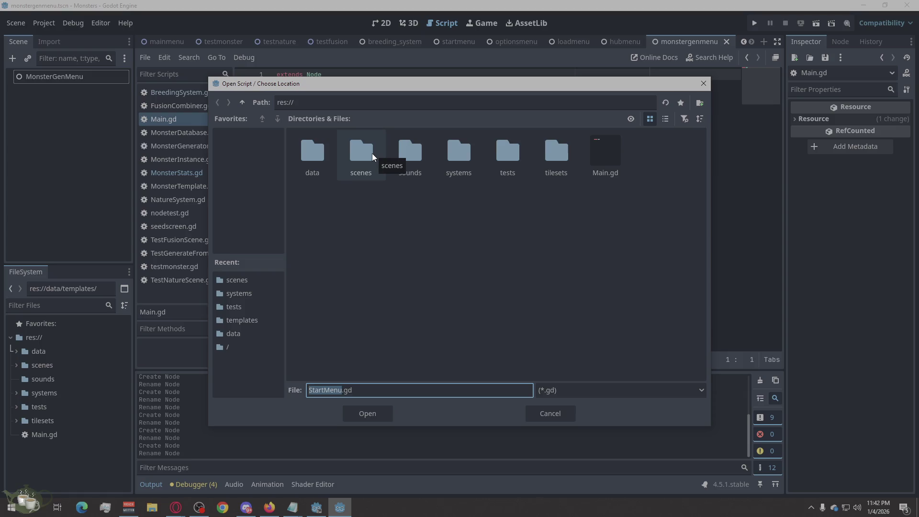
click(19, 392)
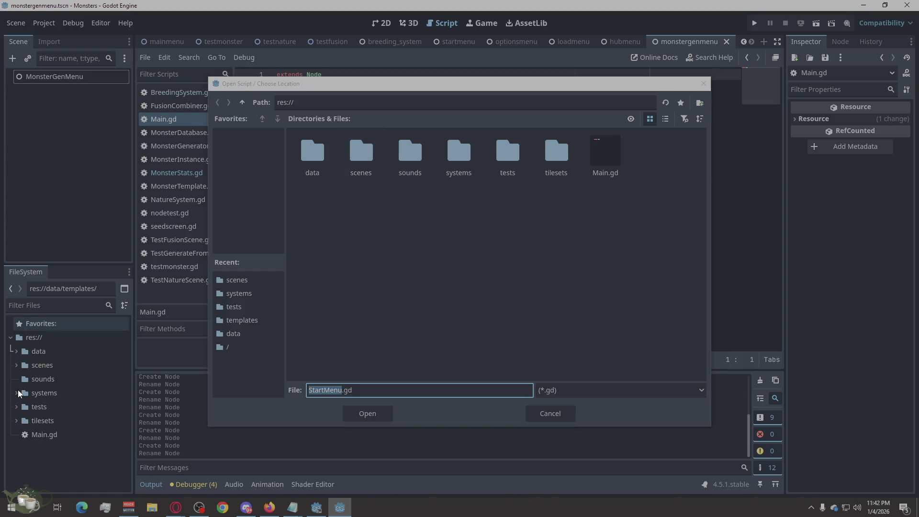
double_click(462, 158)
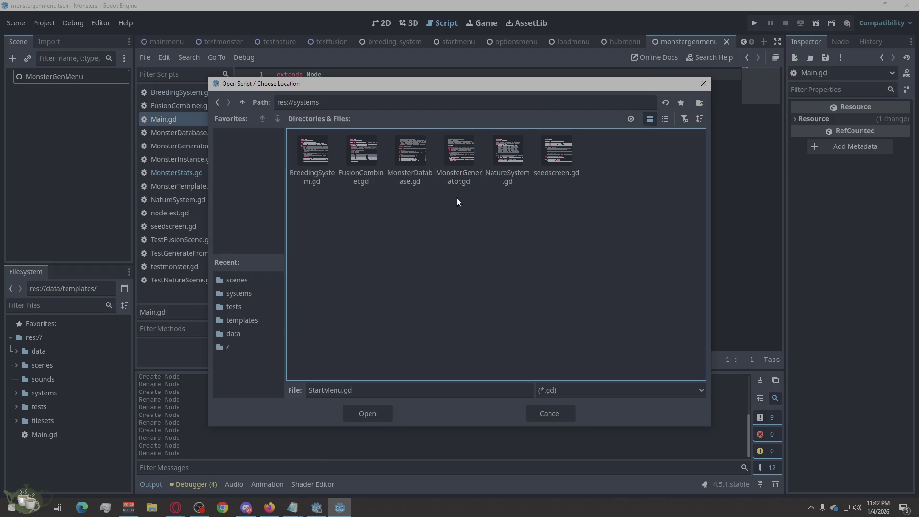
click(381, 414)
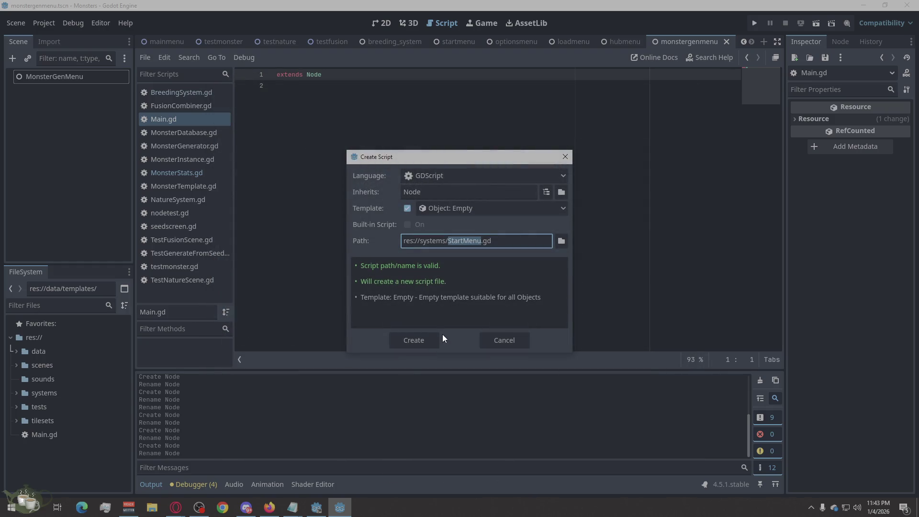
click(71, 460)
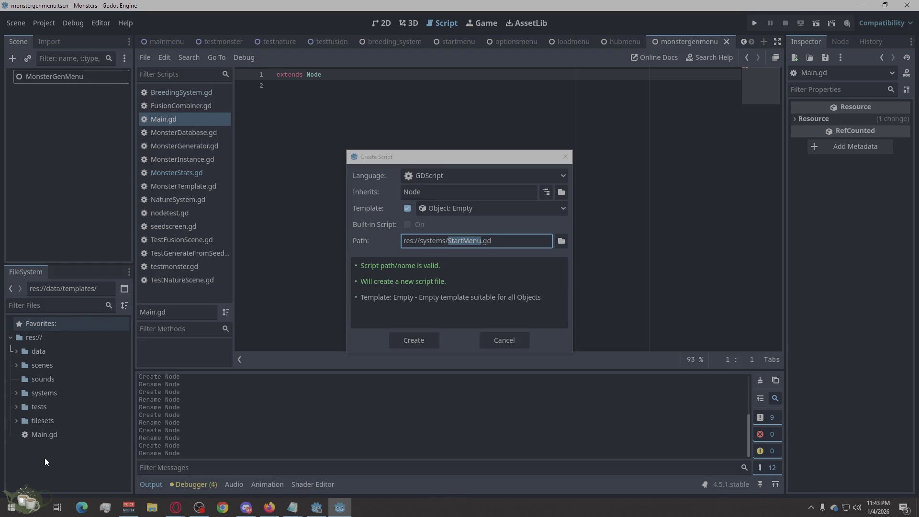
Step: Create a Scripts folder at the project root and create StartMenu.gd inside it
click(563, 242)
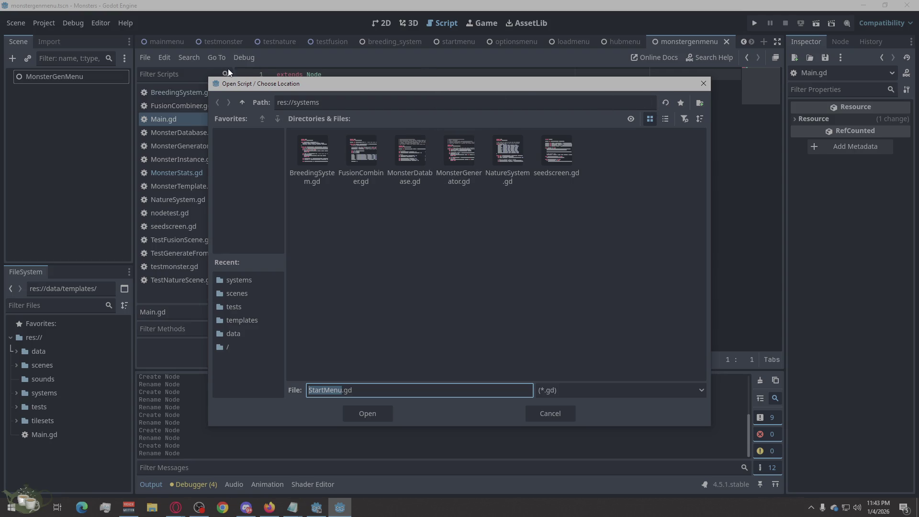
click(242, 102)
right_click(441, 253)
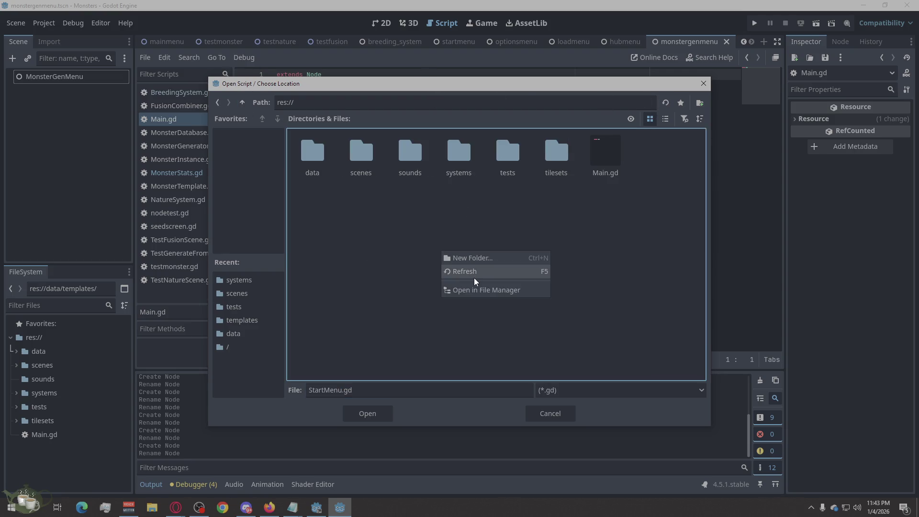
click(493, 265)
text(Scripts)
key(Return)
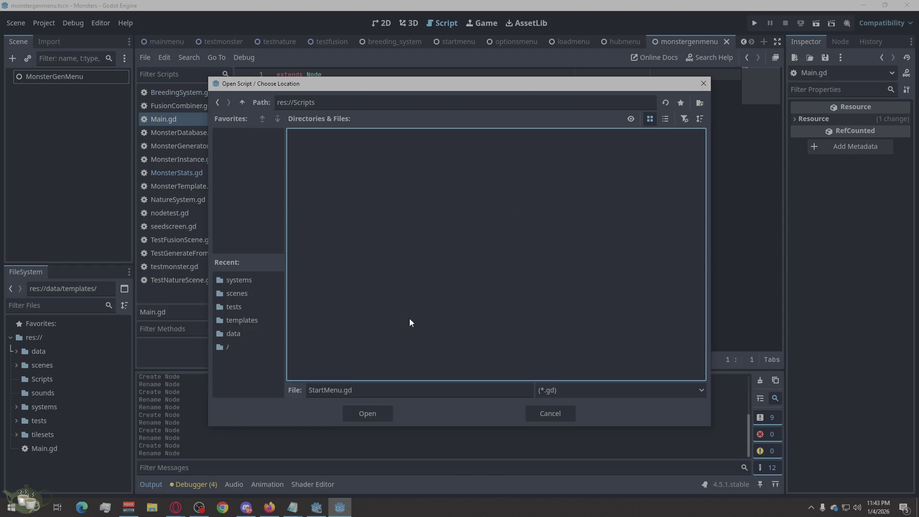
click(373, 415)
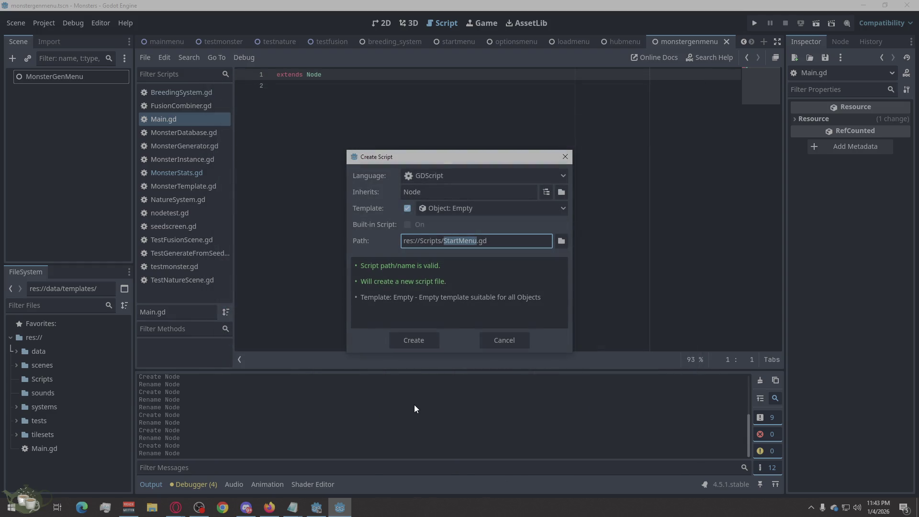
click(416, 342)
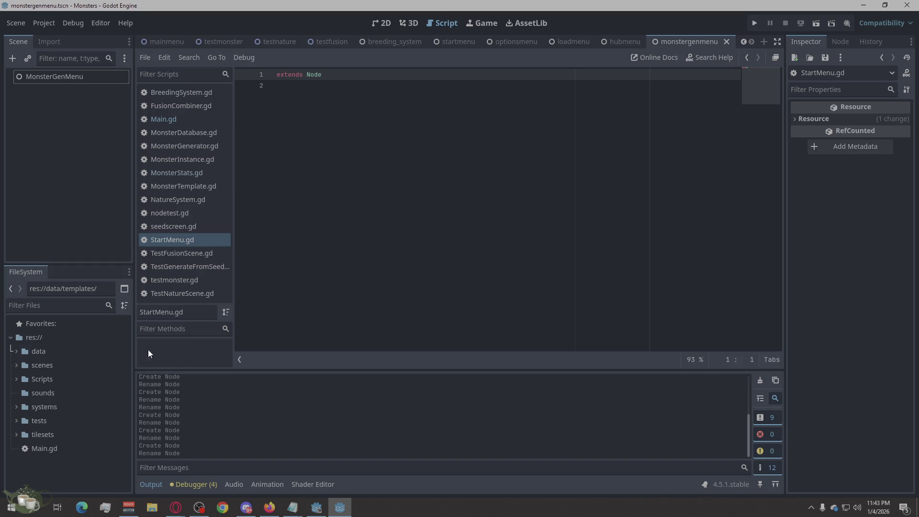
Step: Drag Main.gd from the project root into the Scripts folder
click(17, 406)
scroll(51, 405, down, 1)
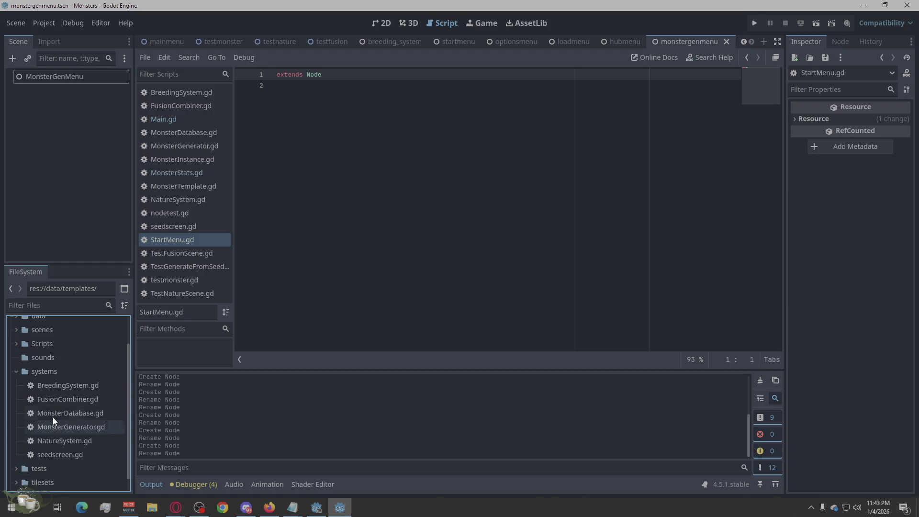
scroll(36, 384, down, 1)
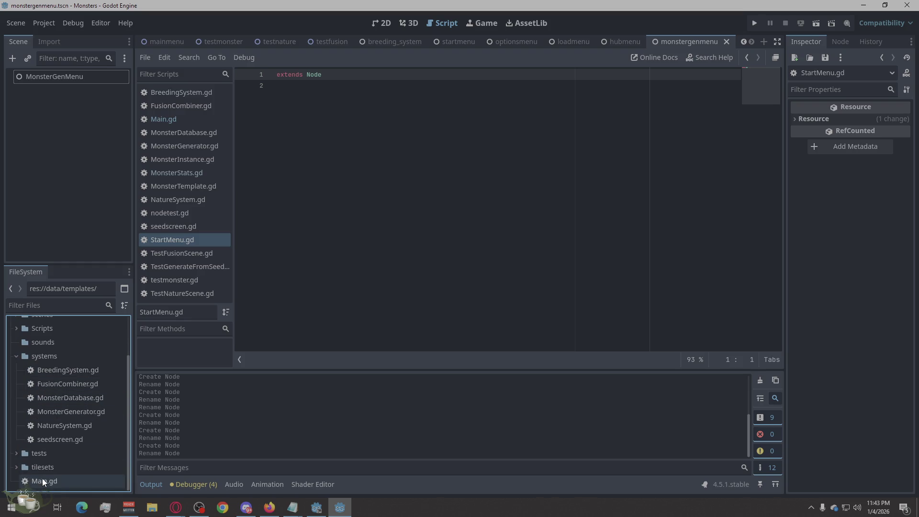
click(16, 357)
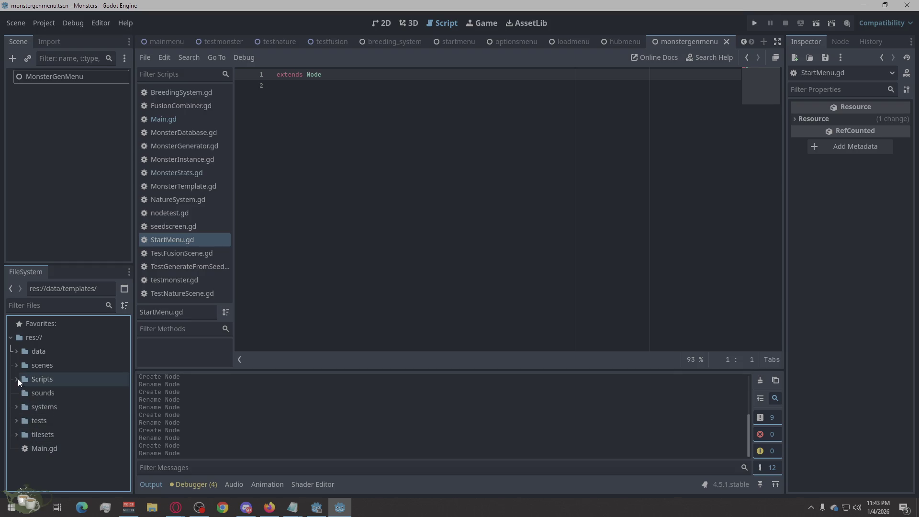
click(34, 447)
drag(34, 448, 42, 382)
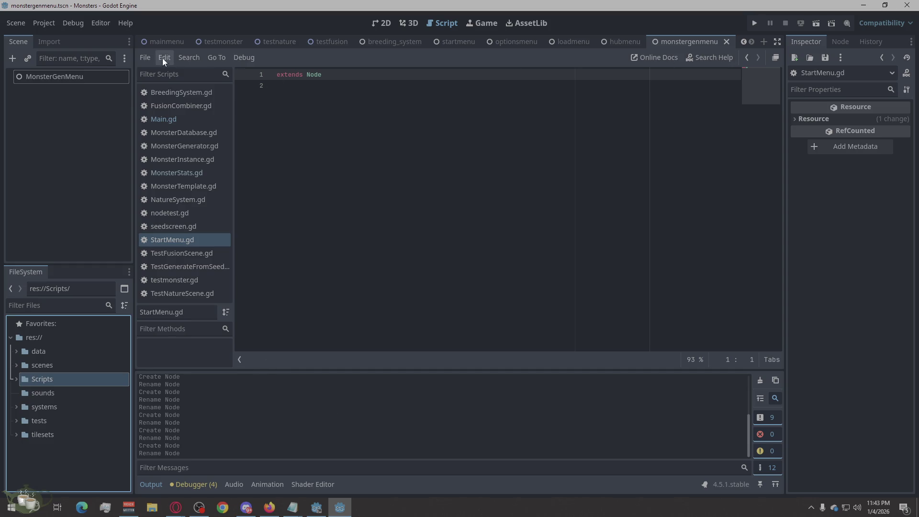
click(148, 59)
Step: Create OptionsMenu.gd and move it into the Scripts folder
click(157, 70)
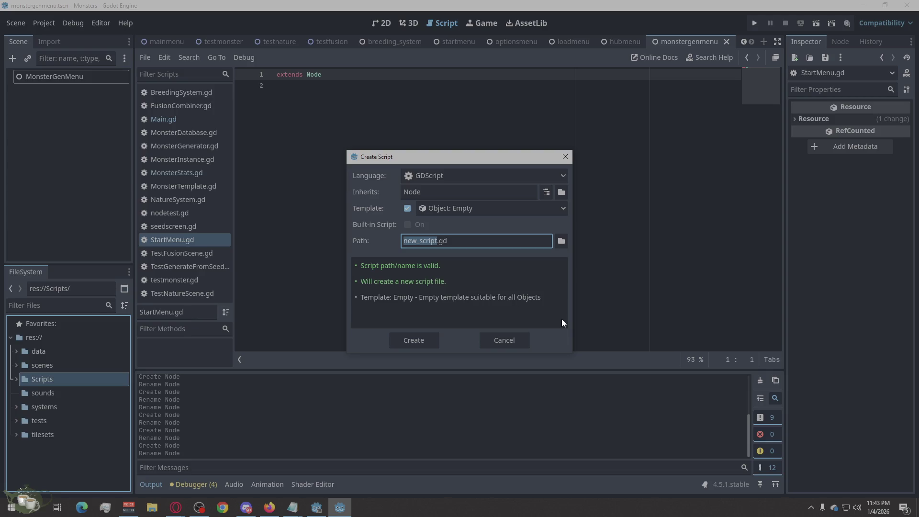
text(Oopt)
key(BackSpace)
key(BackSpace)
key(BackSpace)
text(ptionsMenu)
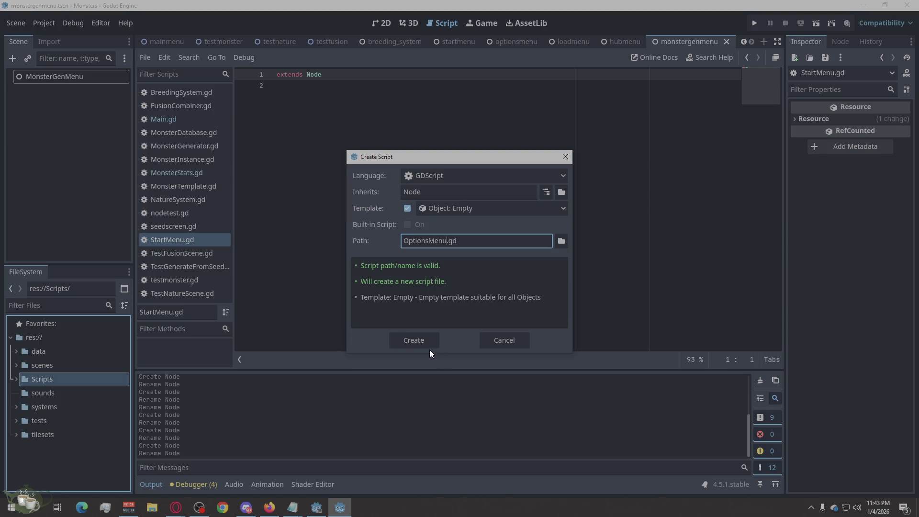
click(428, 341)
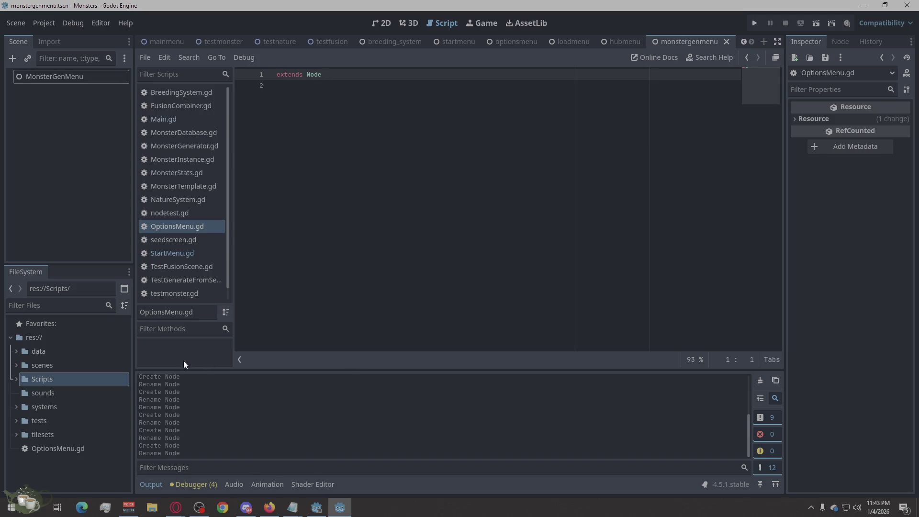
click(18, 381)
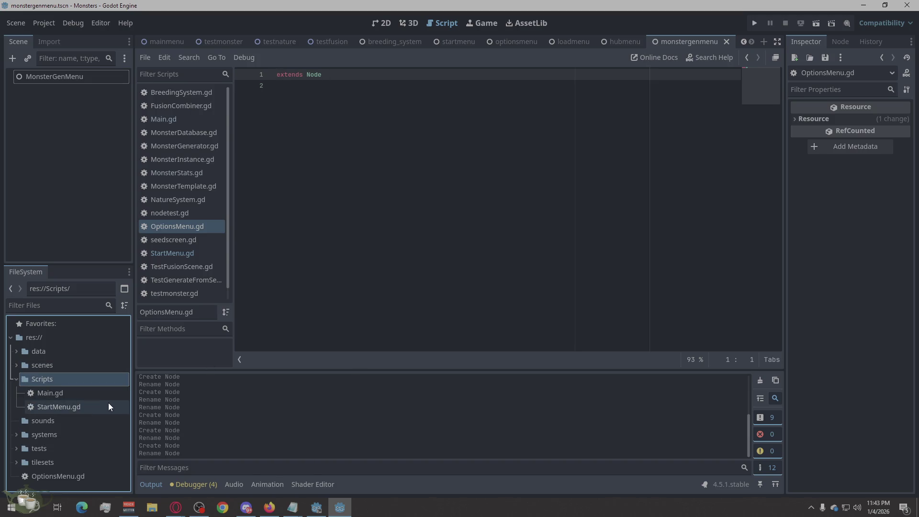
drag(63, 478, 69, 379)
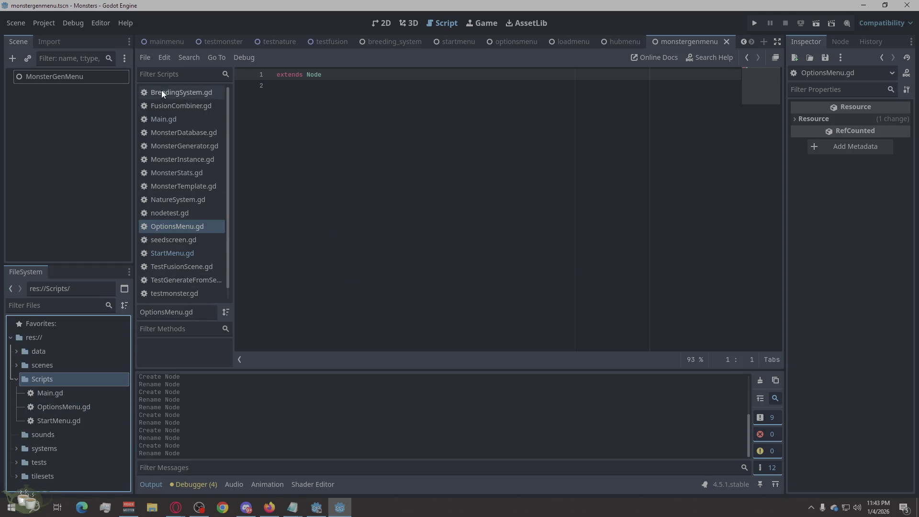
Step: Create LoadMenu.gd directly in res://Scripts and leave it open
click(143, 54)
click(161, 72)
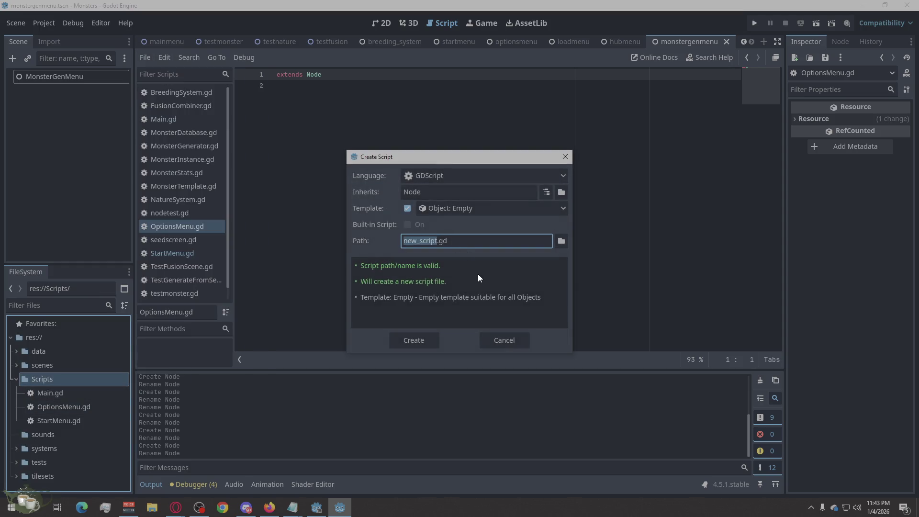
click(560, 241)
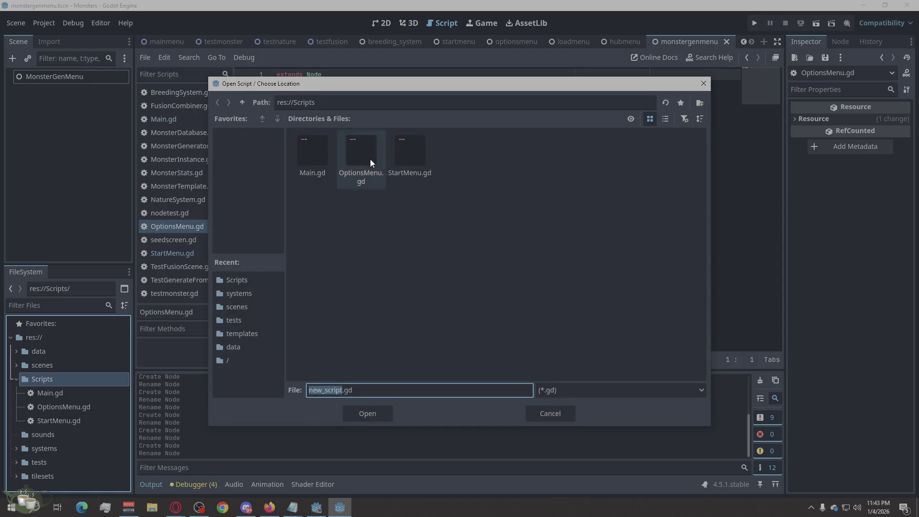
click(365, 411)
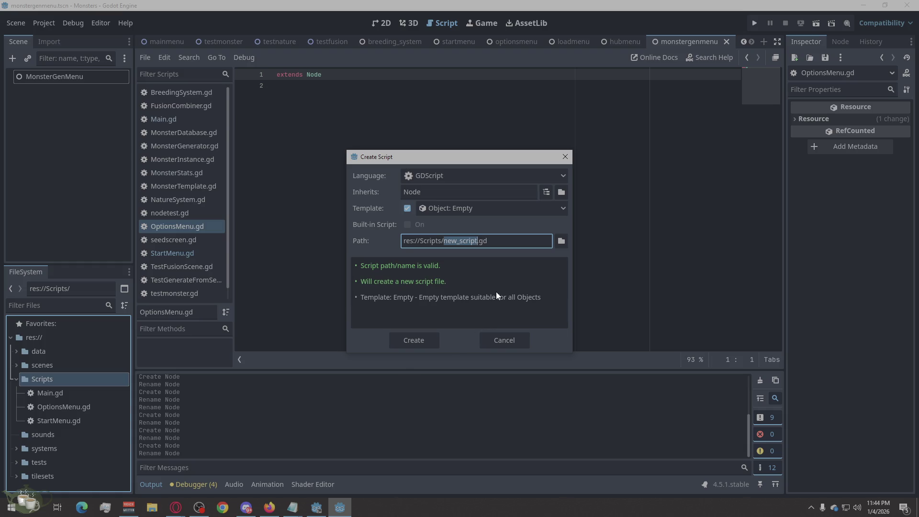
text(Loadme)
key(BackSpace)
key(BackSpace)
text(Menu)
click(431, 346)
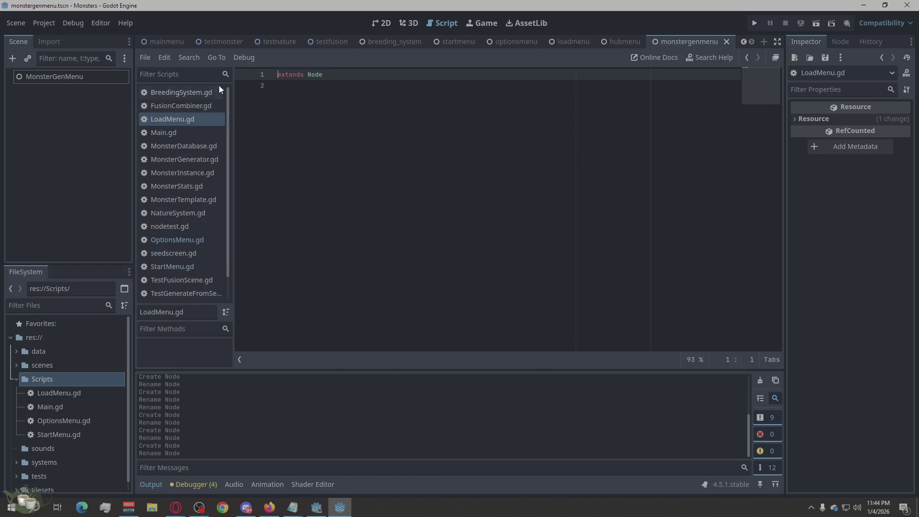
Step: Create HubMenu.gd in the Scripts folder
click(159, 58)
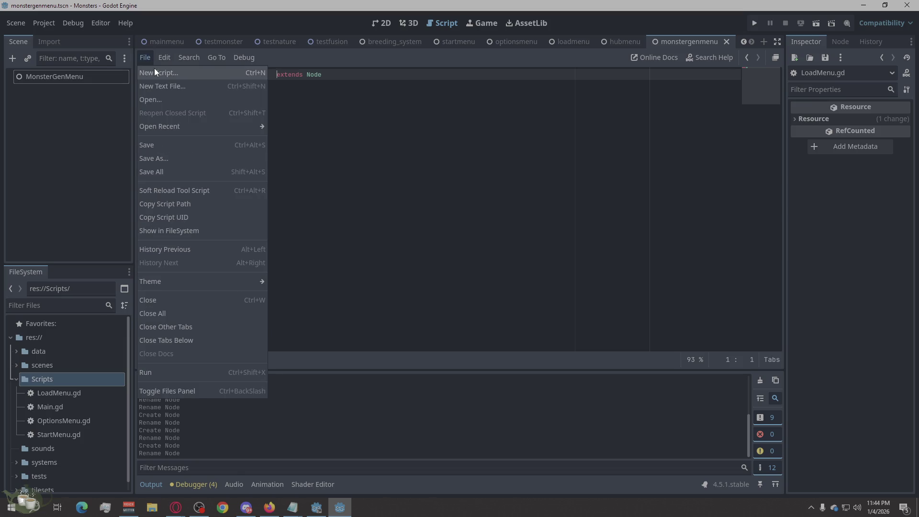
click(155, 69)
click(561, 241)
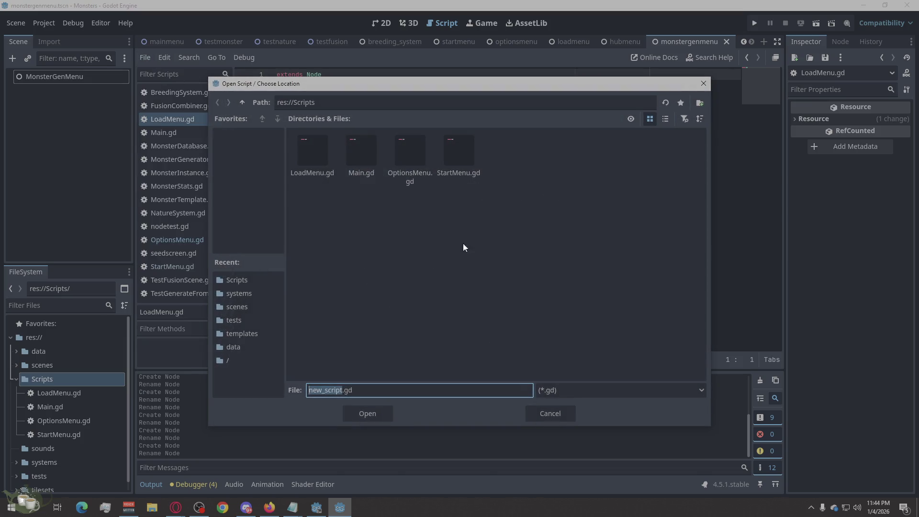
click(376, 409)
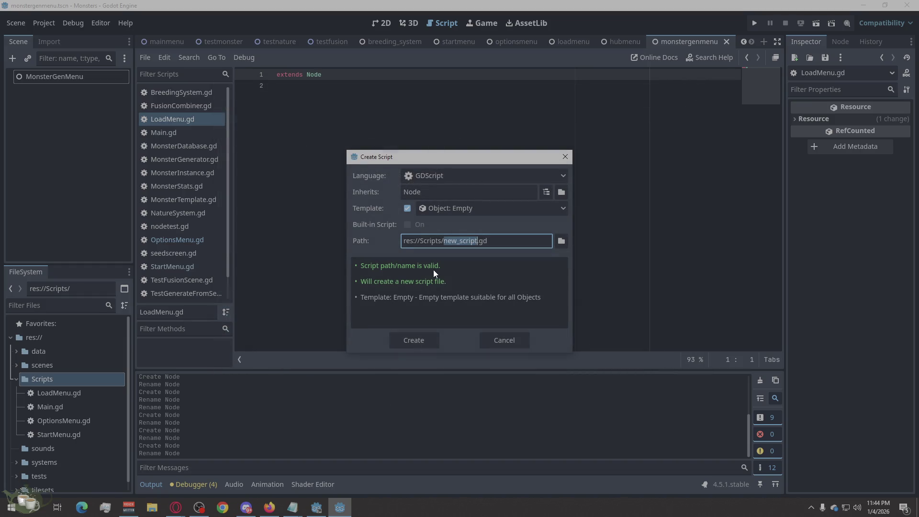
text(HubMenu)
click(425, 339)
Step: Create MonsterGenMenu.gd in the Scripts folder, then return to the main scene
click(154, 63)
click(561, 240)
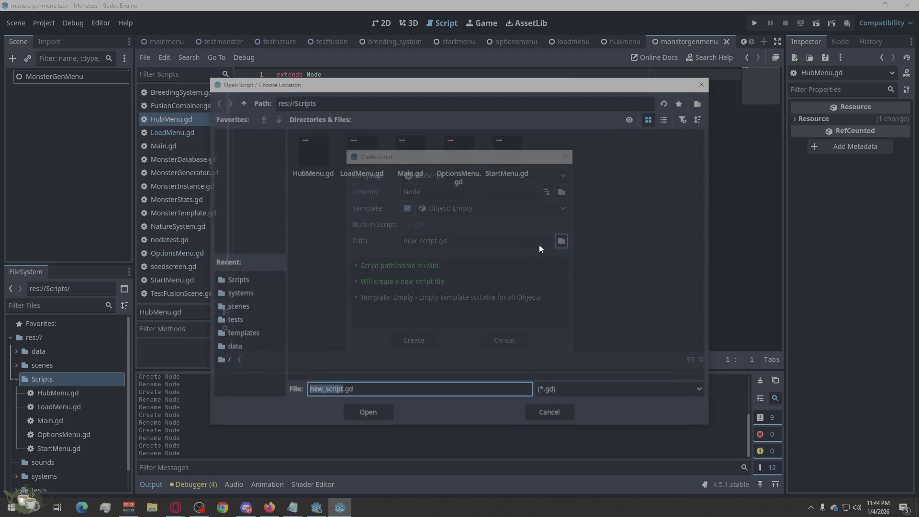
click(366, 408)
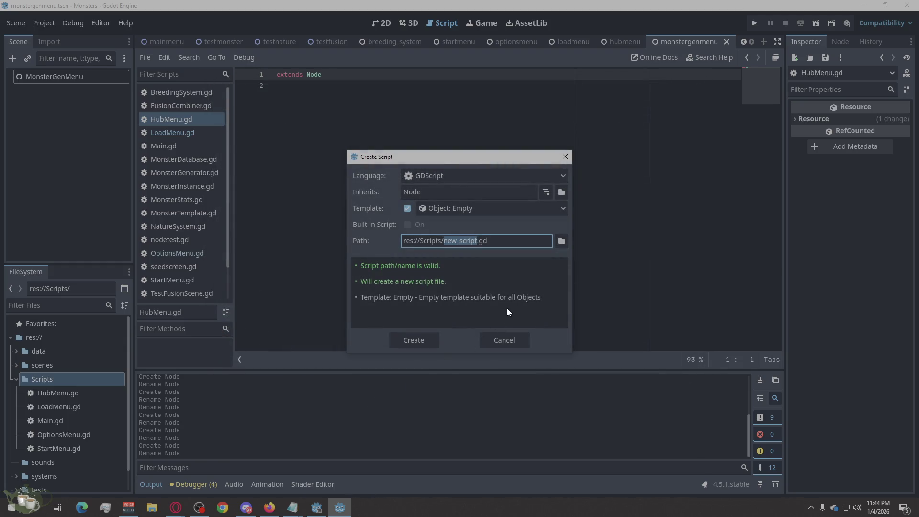
text(MonsterGe)
text(nMenu)
click(415, 341)
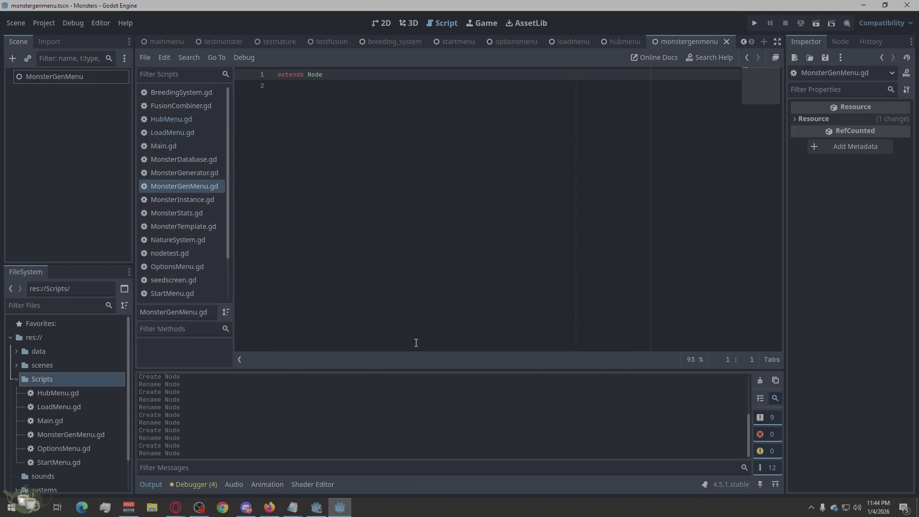
click(16, 379)
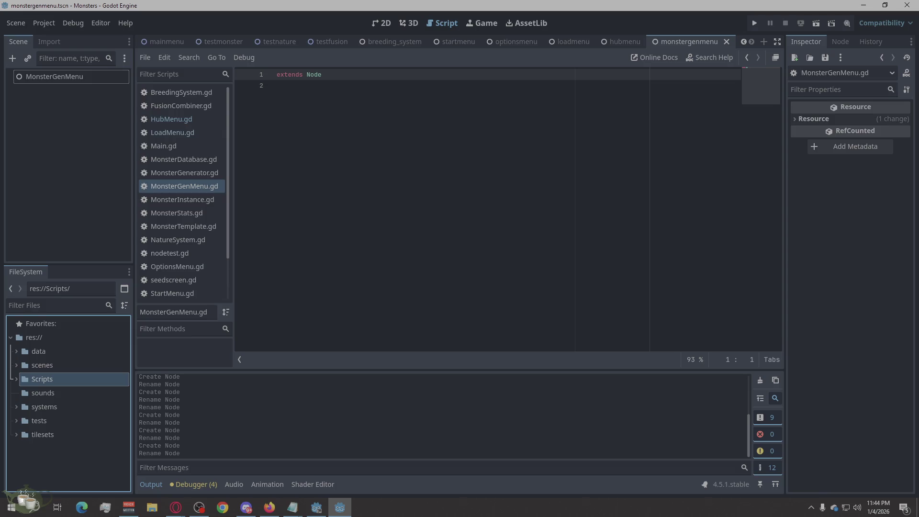
click(519, 242)
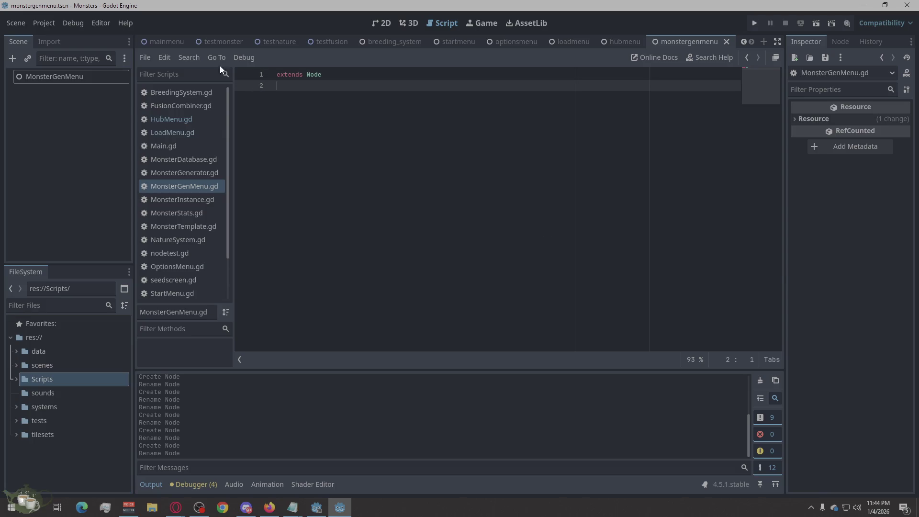
click(162, 40)
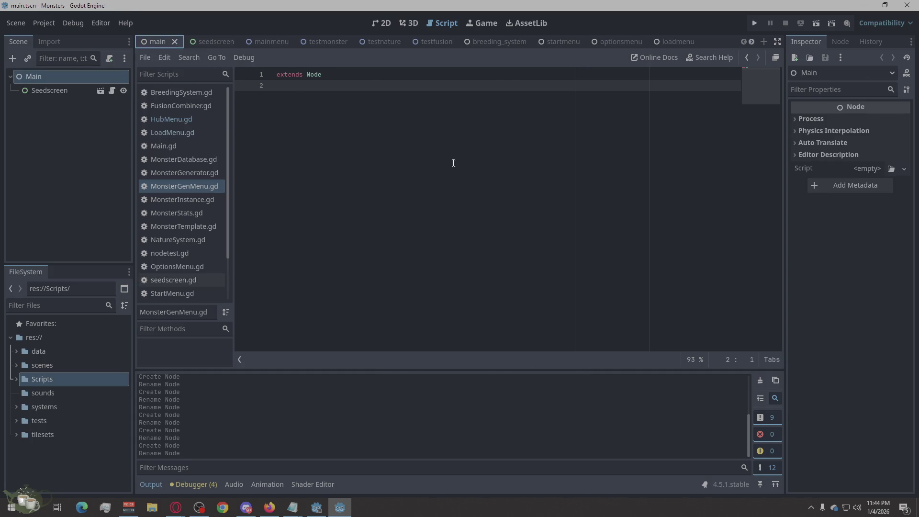
Step: Change the Main root node's type to Control
right_click(24, 76)
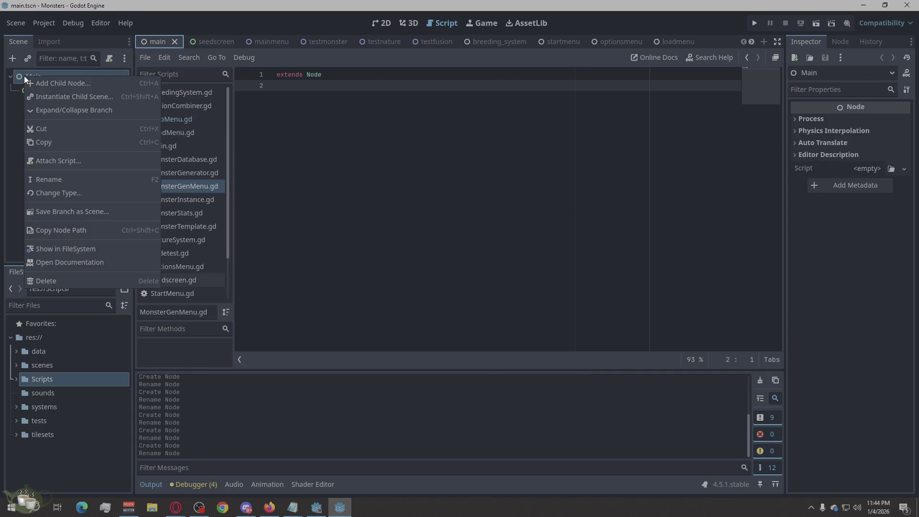
click(84, 191)
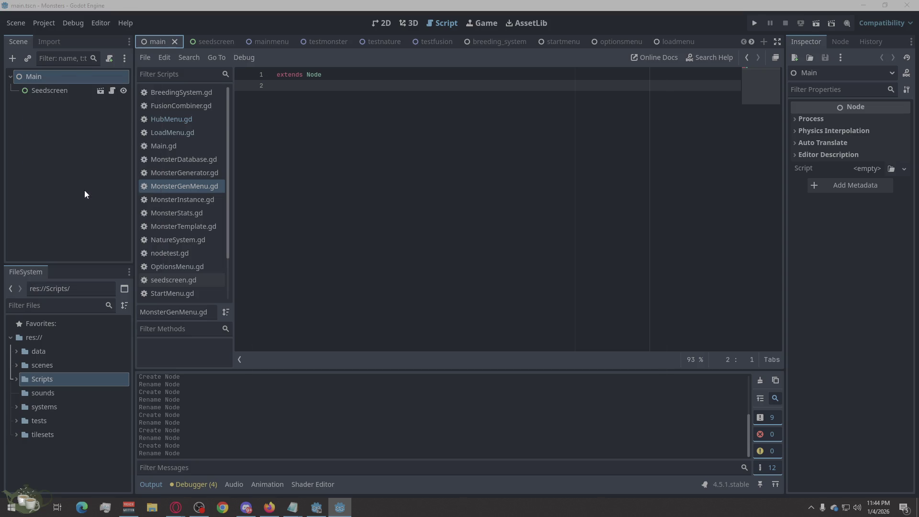
text(control)
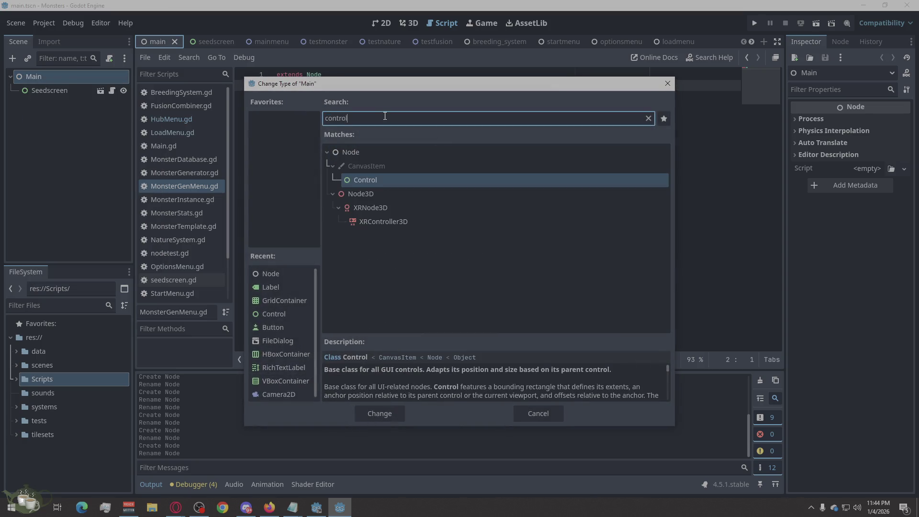
key(Return)
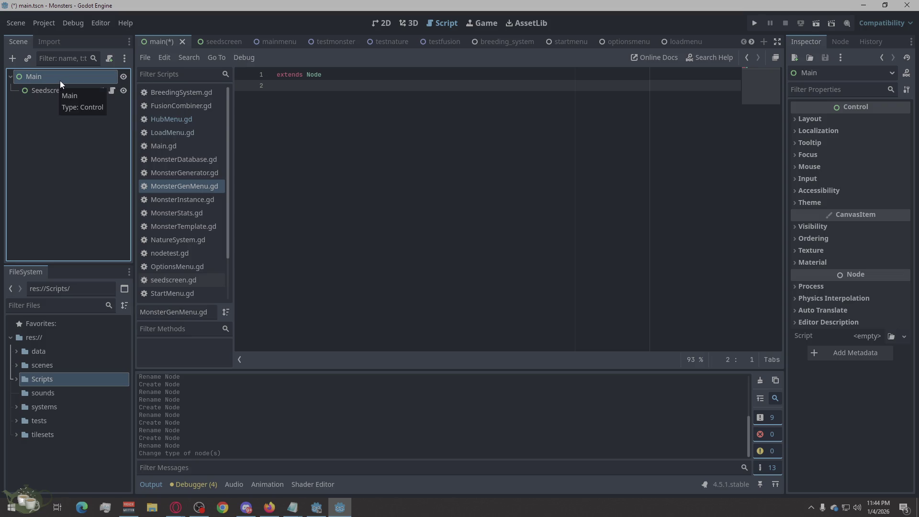
click(41, 144)
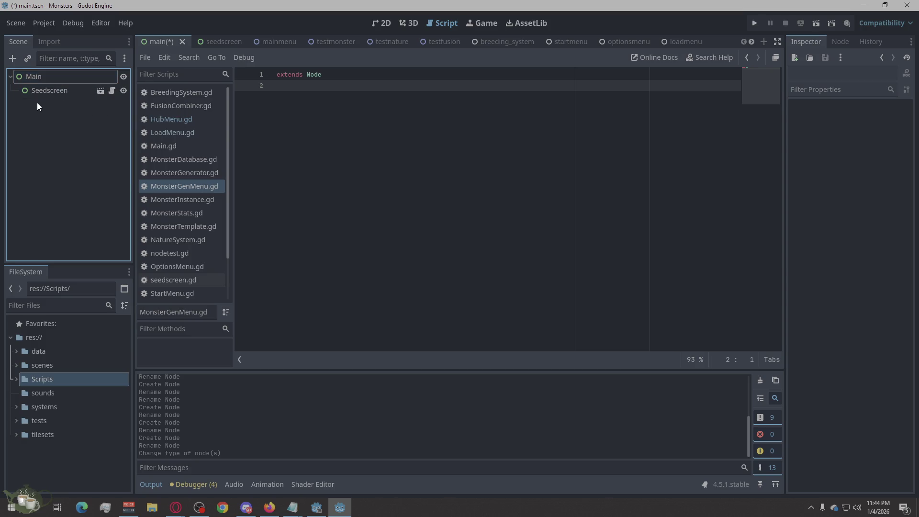
Step: Cut the Seedscreen node from the scene and cancel adding a new child node
click(55, 90)
right_click(55, 90)
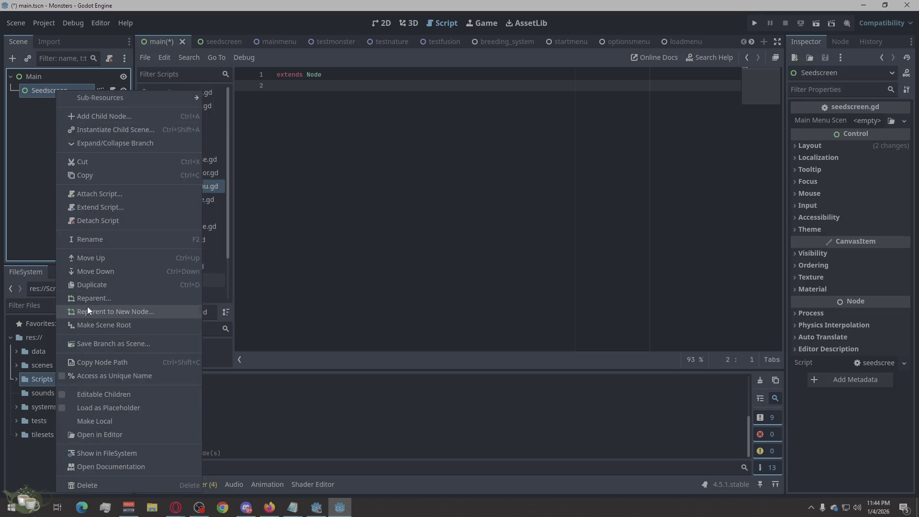
click(96, 161)
click(12, 58)
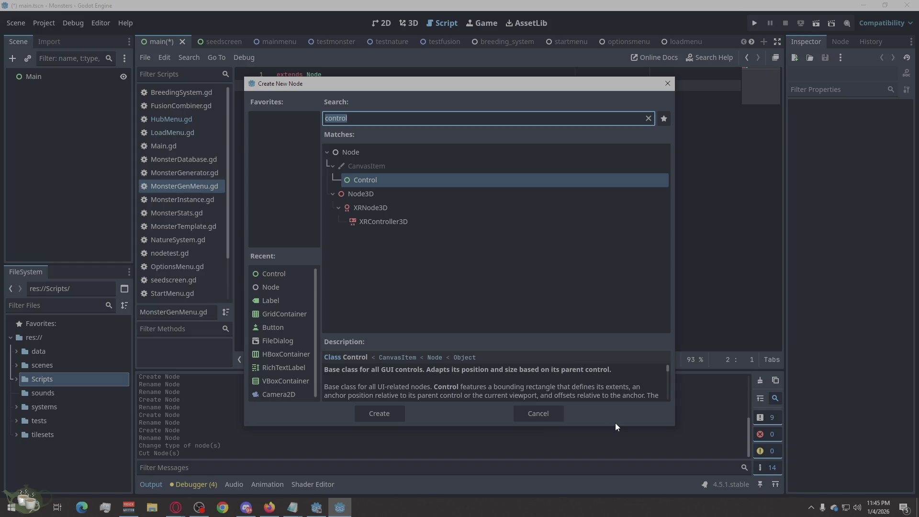
click(544, 420)
Step: Attach the existing Main.gd script to the Main root node by dragging it on
click(183, 145)
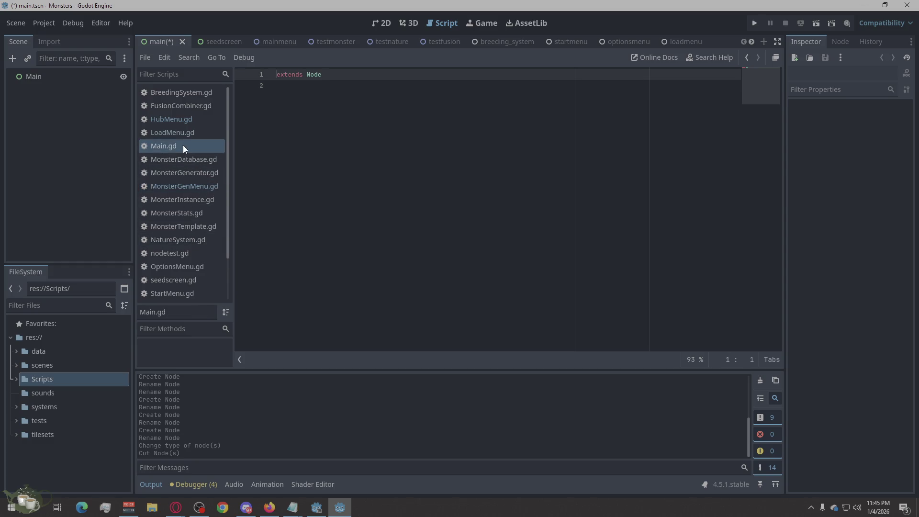
click(47, 72)
click(110, 58)
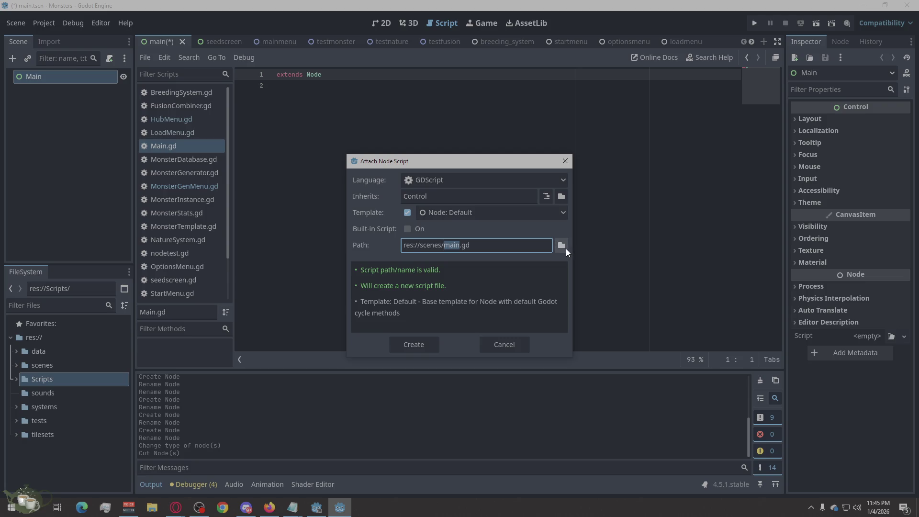
click(506, 346)
drag(153, 149, 73, 81)
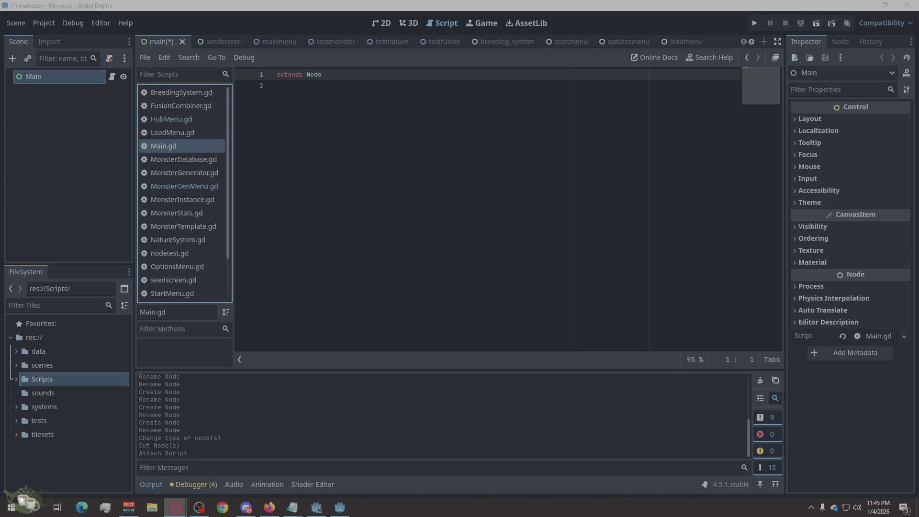
Step: Replace Main.gd's contents with the pasted screen-switching script
click(500, 180)
key(ctrl+a)
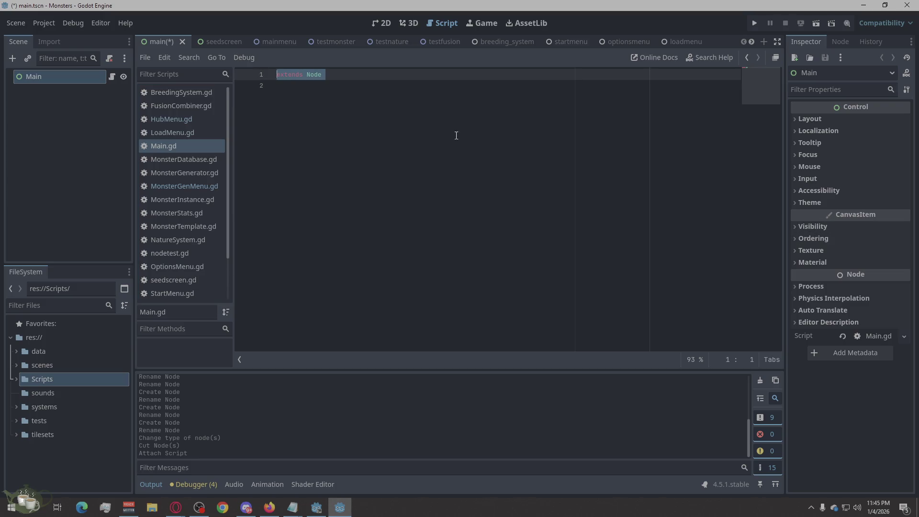
key(ctrl+v)
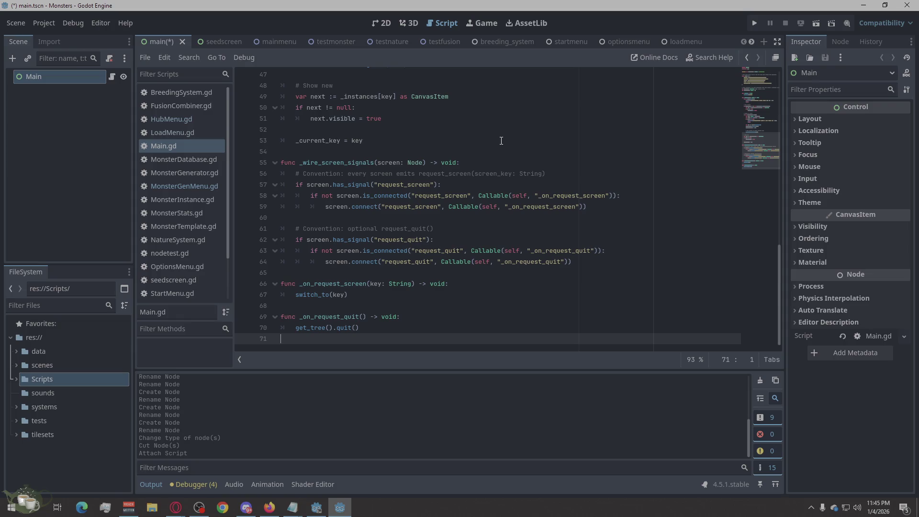
scroll(457, 95, up, 5)
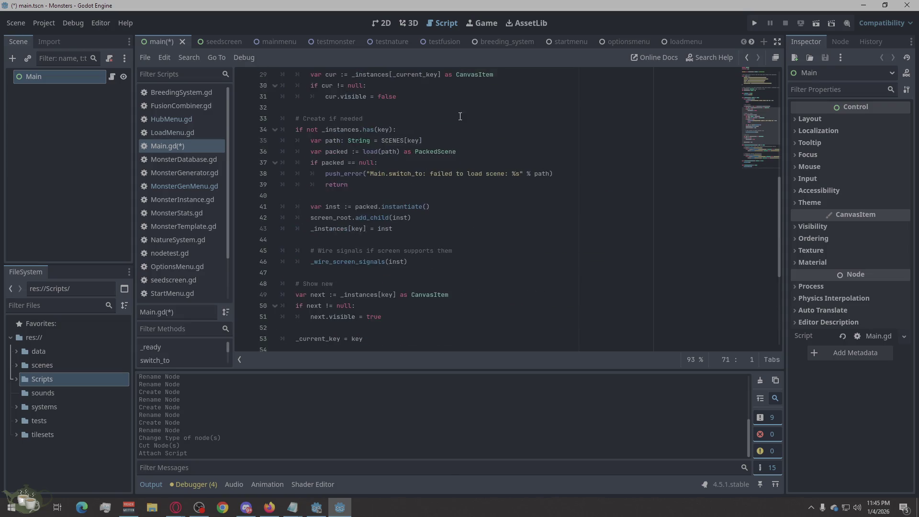
scroll(457, 179, up, 8)
scroll(458, 279, up, 3)
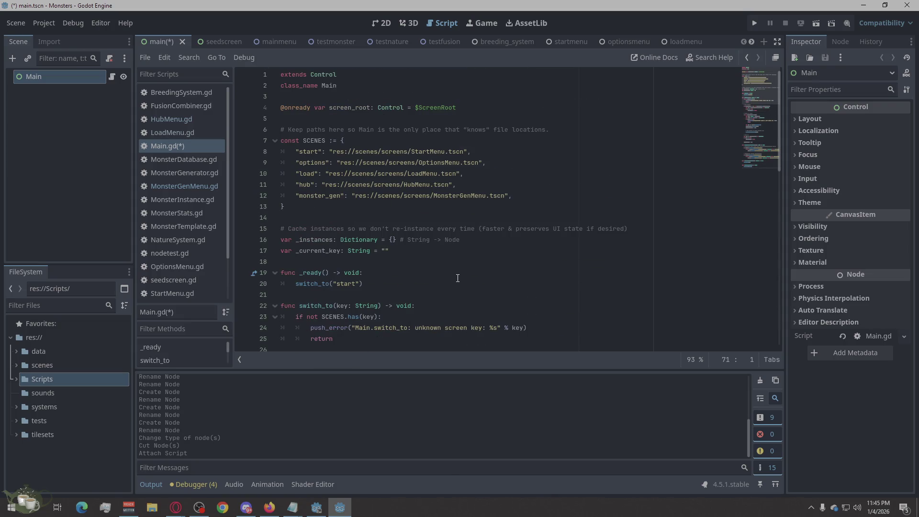
scroll(457, 294, down, 1)
scroll(457, 295, down, 1)
scroll(456, 295, down, 2)
scroll(457, 295, down, 1)
scroll(457, 296, down, 1)
scroll(457, 295, down, 1)
scroll(457, 295, down, 4)
scroll(456, 294, down, 1)
scroll(457, 294, down, 2)
scroll(457, 294, down, 1)
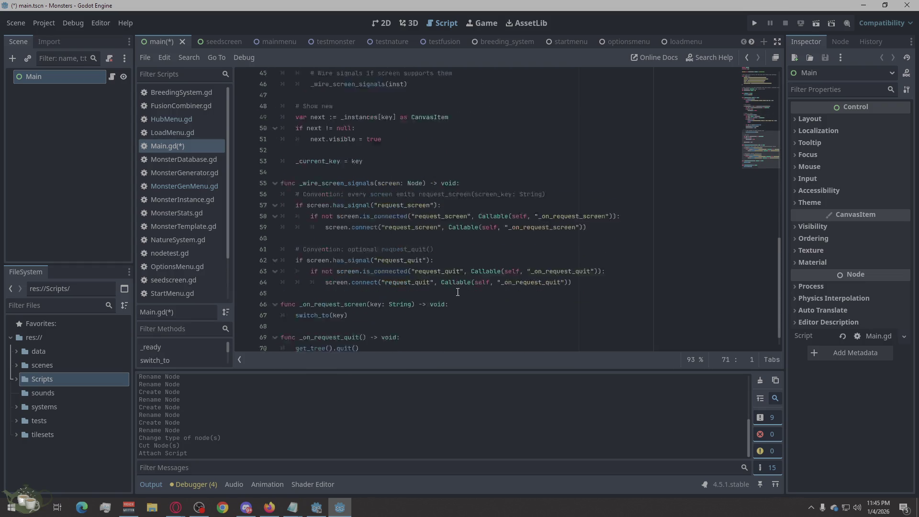
scroll(457, 292, down, 1)
Step: Save the Main.gd script with Ctrl+S
key(ctrl+s)
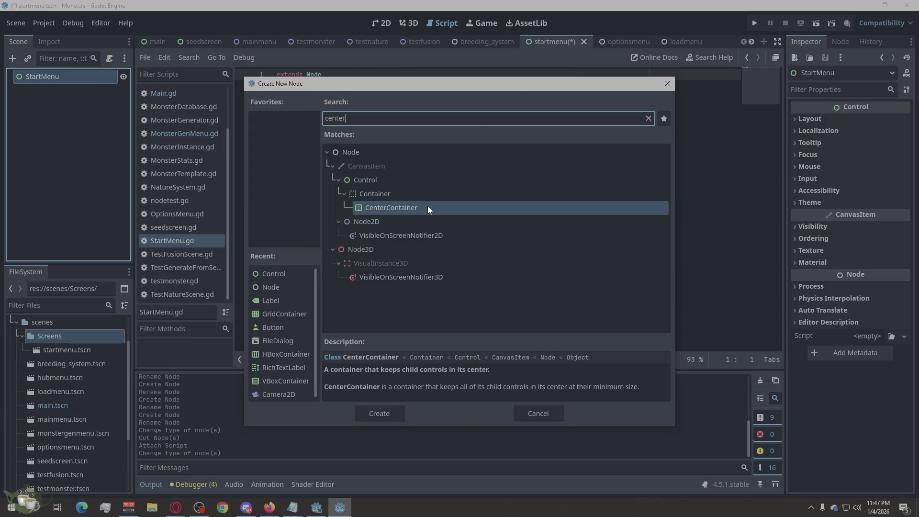
Step: Add a CenterContainer under StartMenu and rename it Center
click(392, 410)
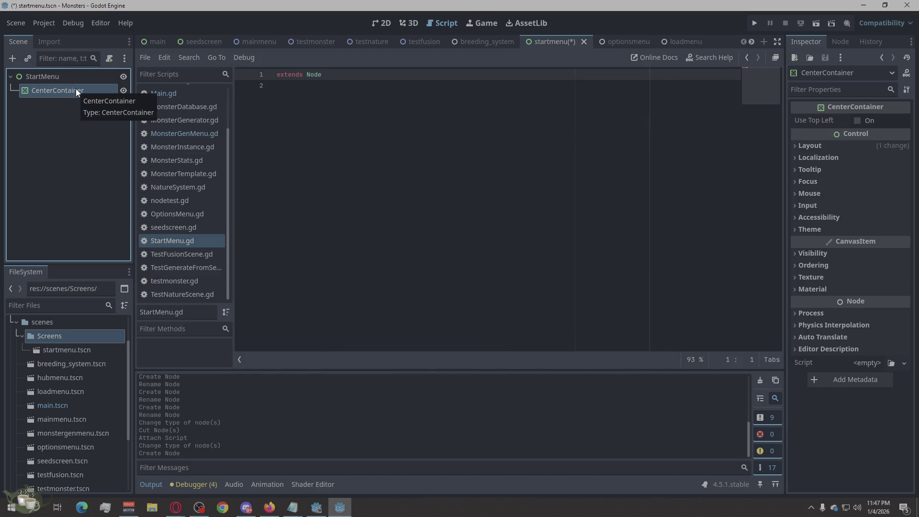
right_click(75, 89)
click(120, 218)
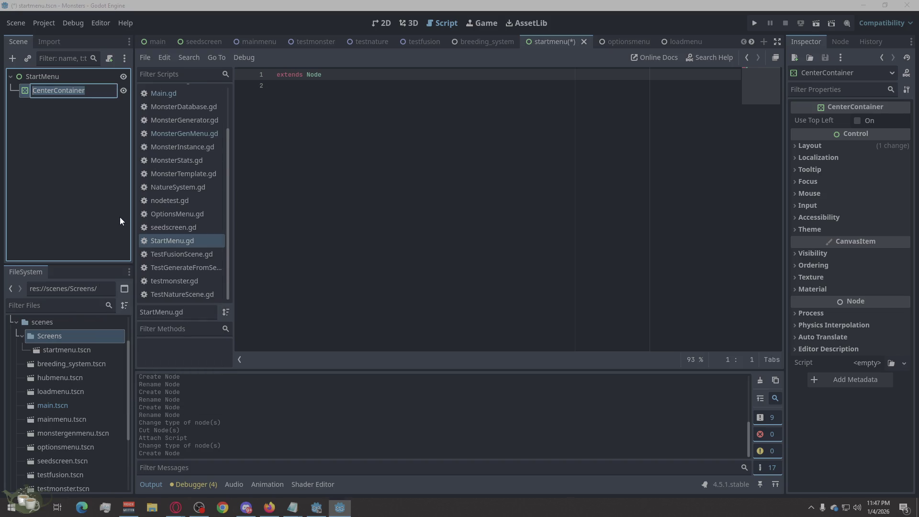
text(Center)
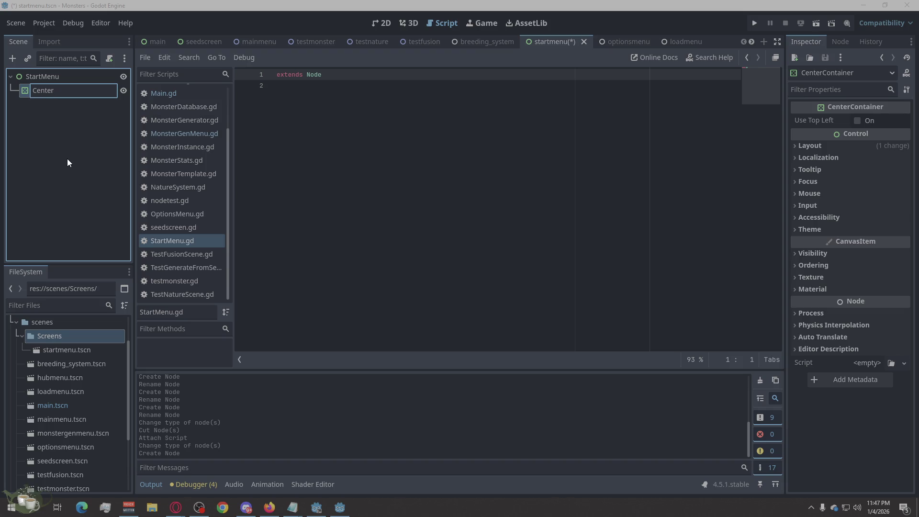
key(Return)
Step: Add a VBoxContainer child to Center and rename it VBox
right_click(59, 94)
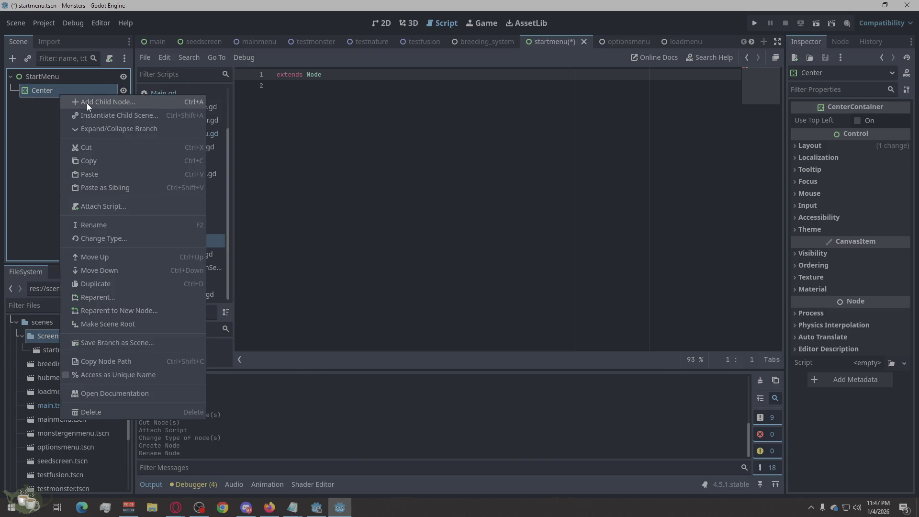
click(87, 103)
text(vb)
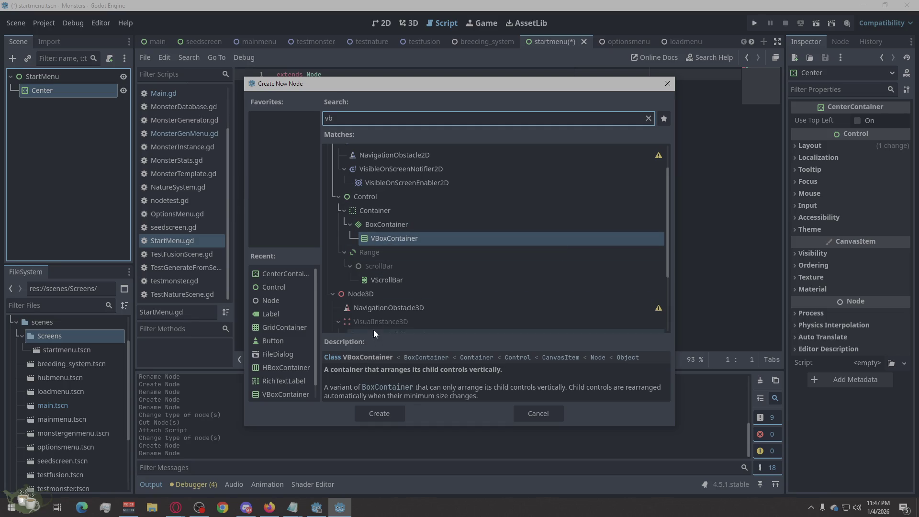
click(381, 414)
double_click(78, 105)
drag(84, 106, 55, 116)
key(BackSpace)
key(Return)
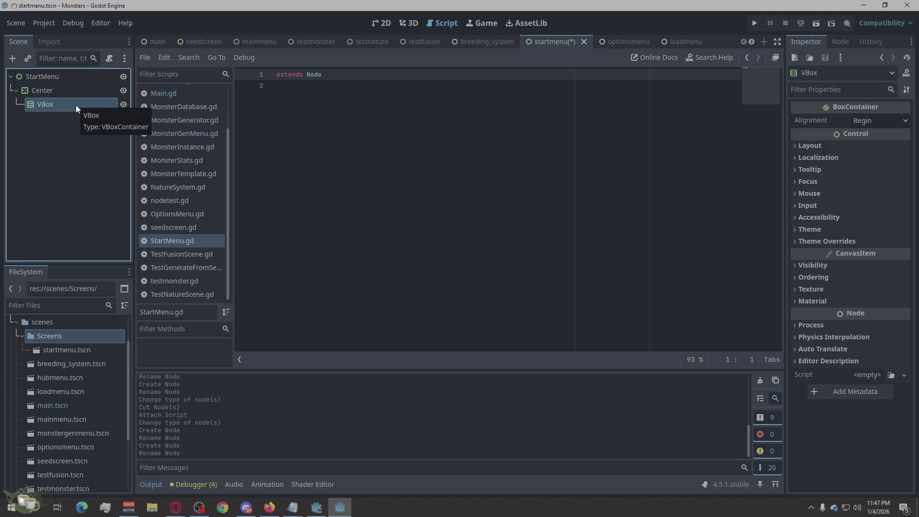
Step: Add a Label child under VBox
right_click(76, 105)
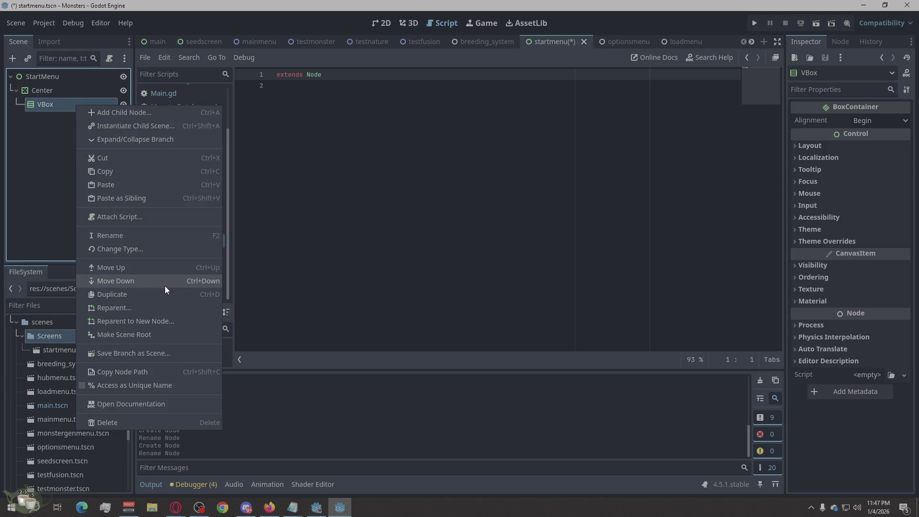
click(125, 113)
text(la)
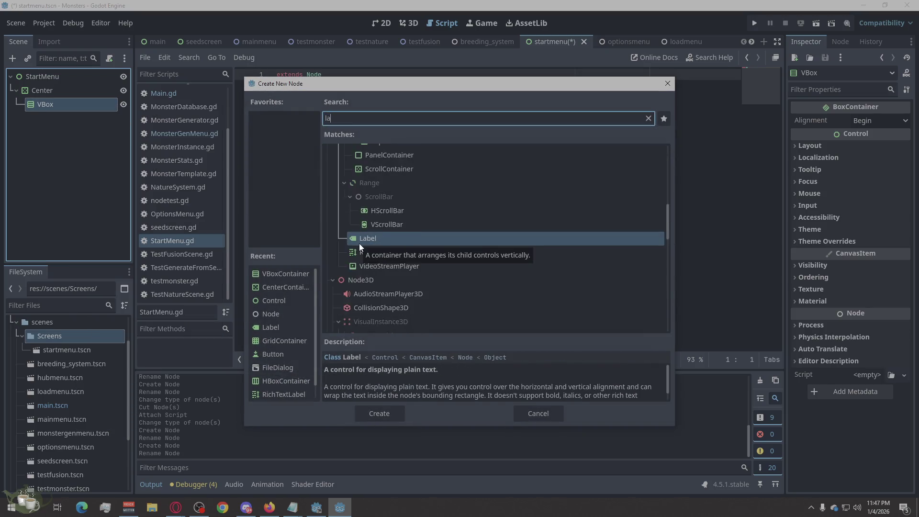
text(bel)
click(398, 409)
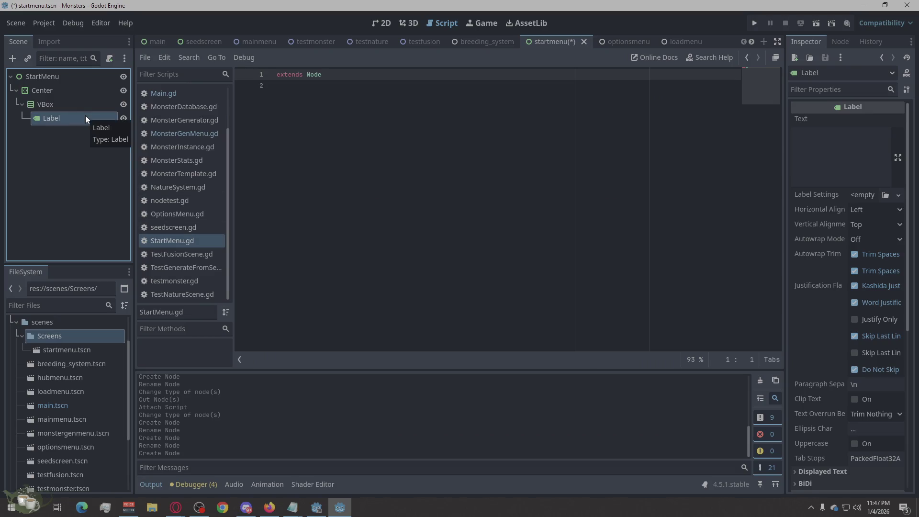
Step: Add a Button under VBox and paste a second copy moved to VBox level
right_click(71, 109)
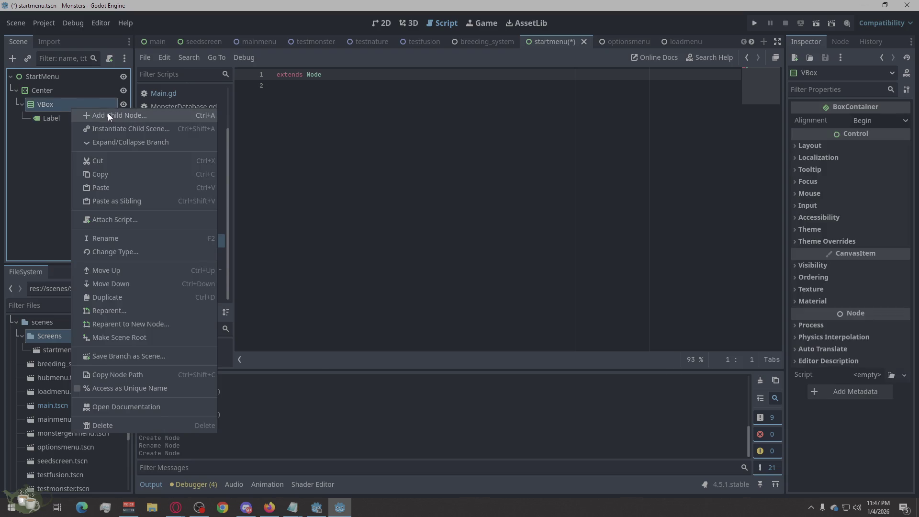
click(108, 113)
text(bu)
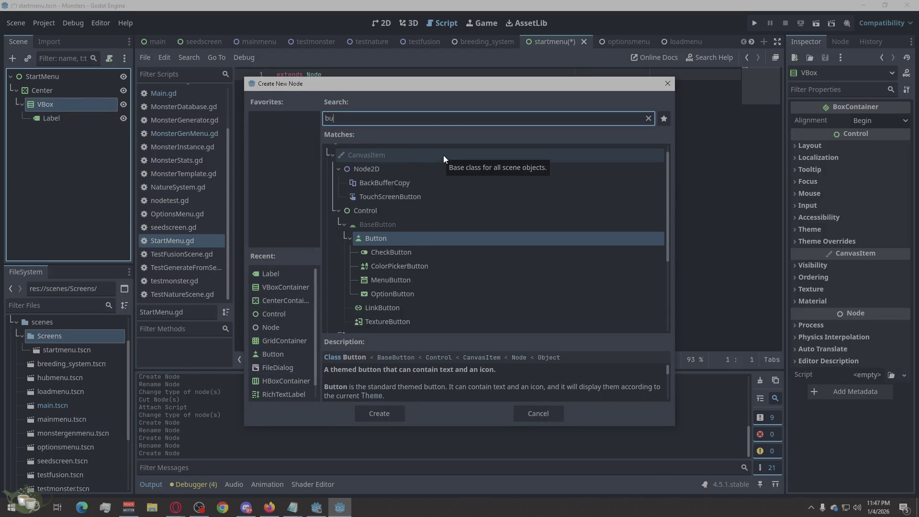
text(tton)
click(390, 414)
click(82, 140)
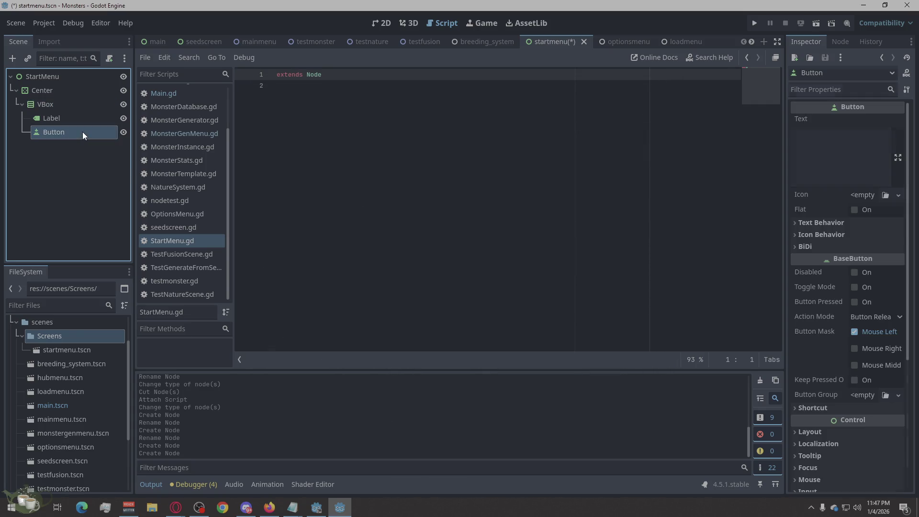
key(ctrl+v)
mouse_move(82, 136)
mouse_down()
mouse_move(35, 136)
mouse_move(33, 112)
mouse_move(26, 153)
mouse_up()
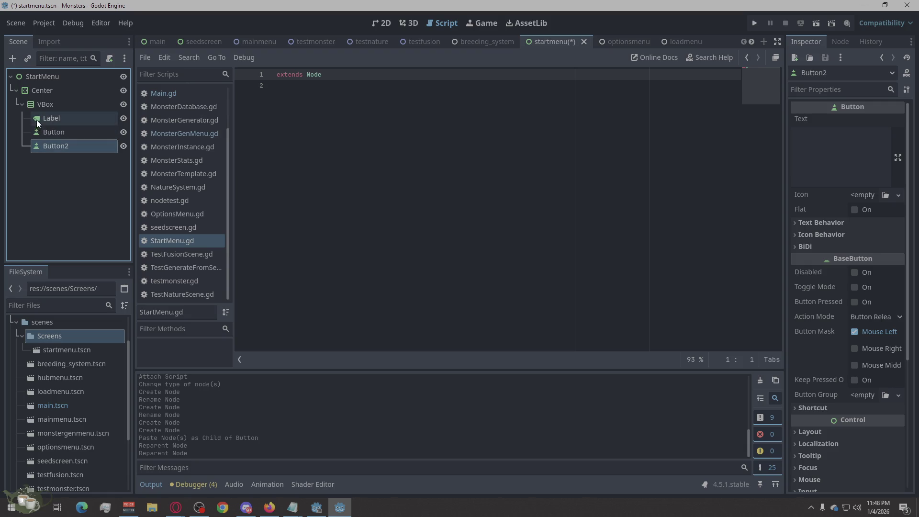
Step: Paste Button3 and Button4 copies, dragging each to be a direct child of VBox
key(ctrl+v)
mouse_move(43, 163)
mouse_down()
mouse_move(29, 138)
mouse_move(33, 163)
mouse_up()
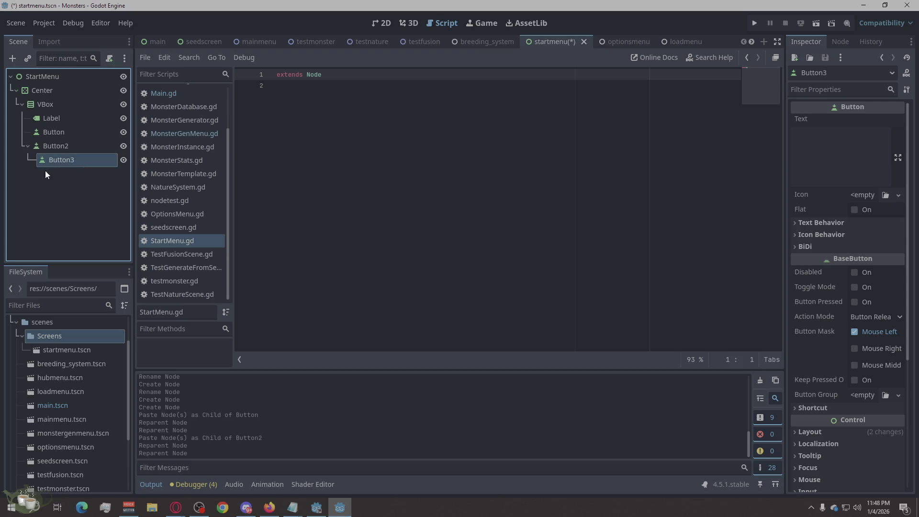
mouse_move(32, 153)
mouse_down()
mouse_move(47, 119)
mouse_move(24, 166)
mouse_up()
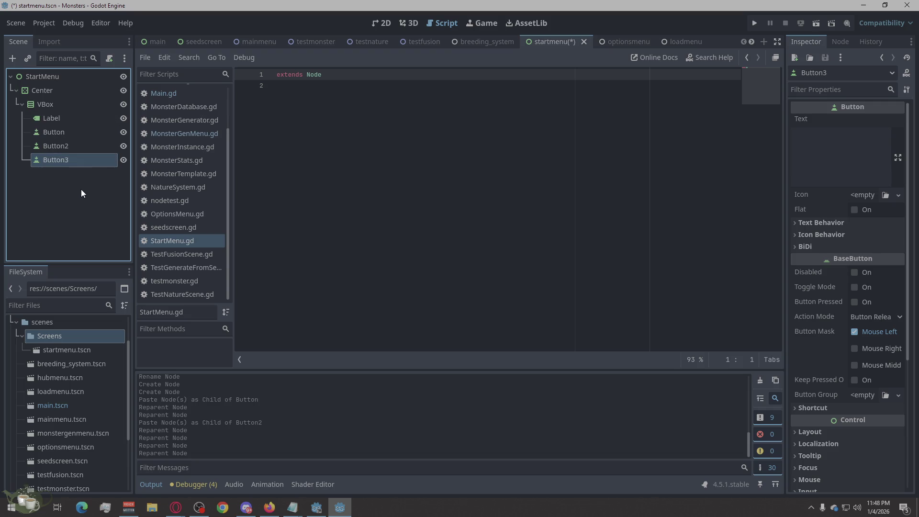
key(ctrl+v)
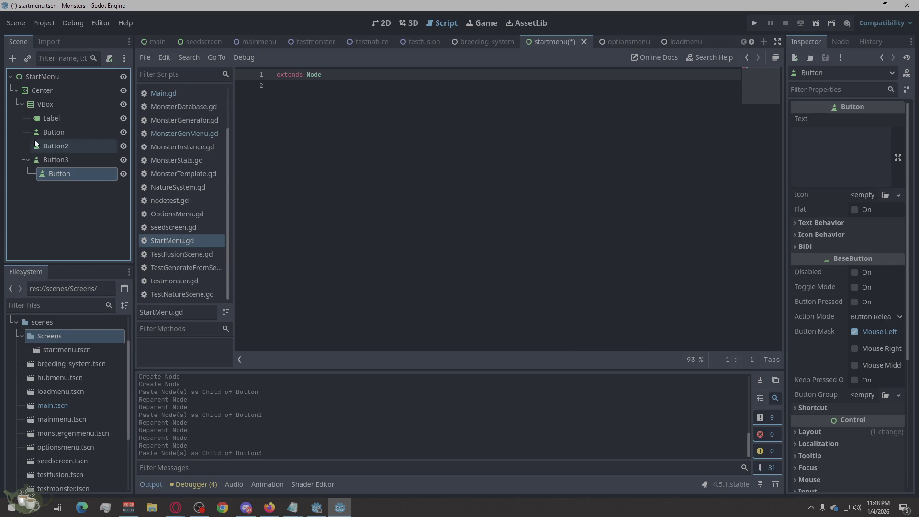
mouse_move(57, 171)
mouse_down()
mouse_move(37, 123)
mouse_move(17, 180)
mouse_up()
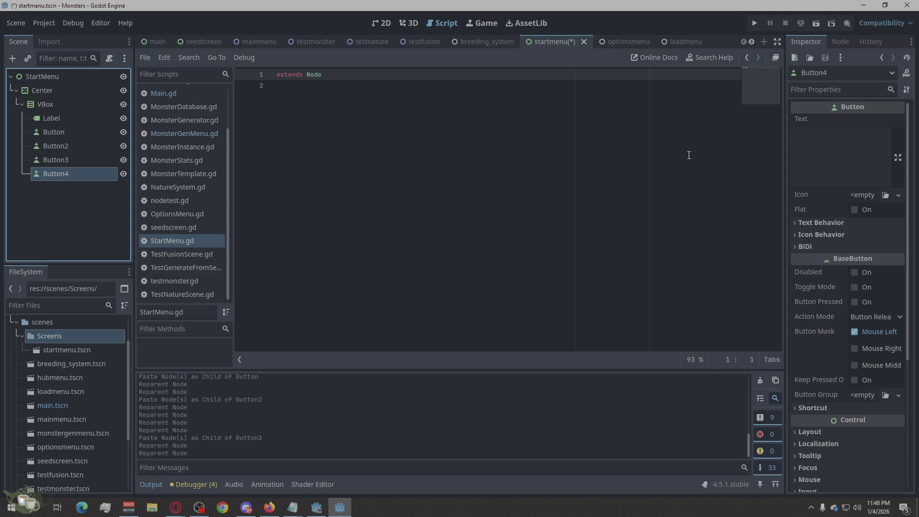
double_click(89, 138)
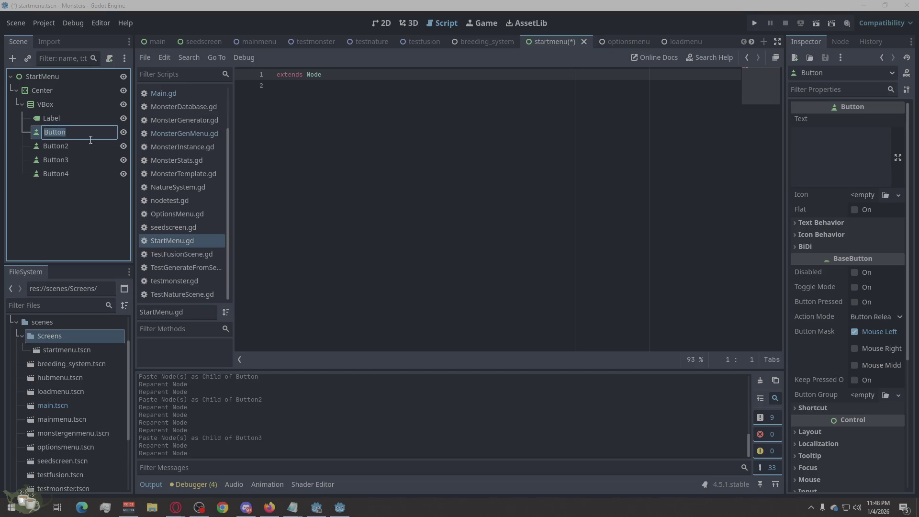
text(PlayBut)
double_click(66, 148)
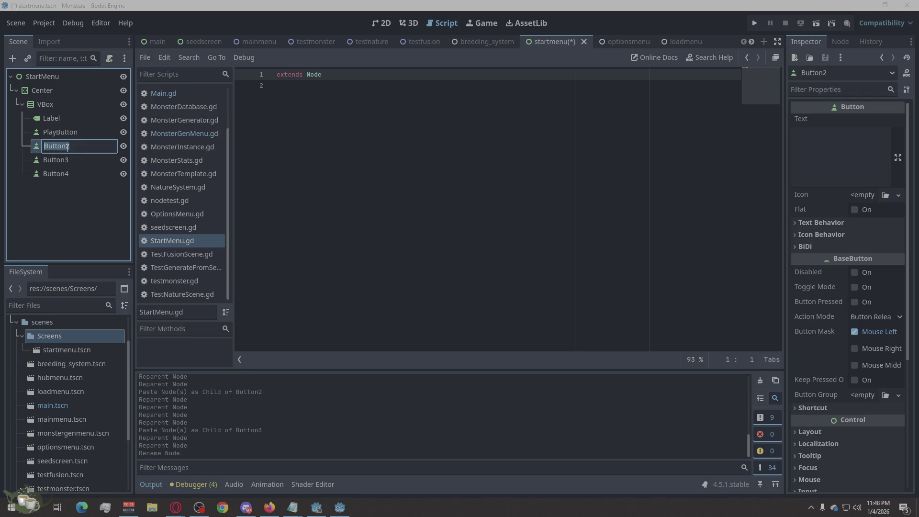
text(LoadButton)
key(Return)
double_click(70, 161)
text(Options)
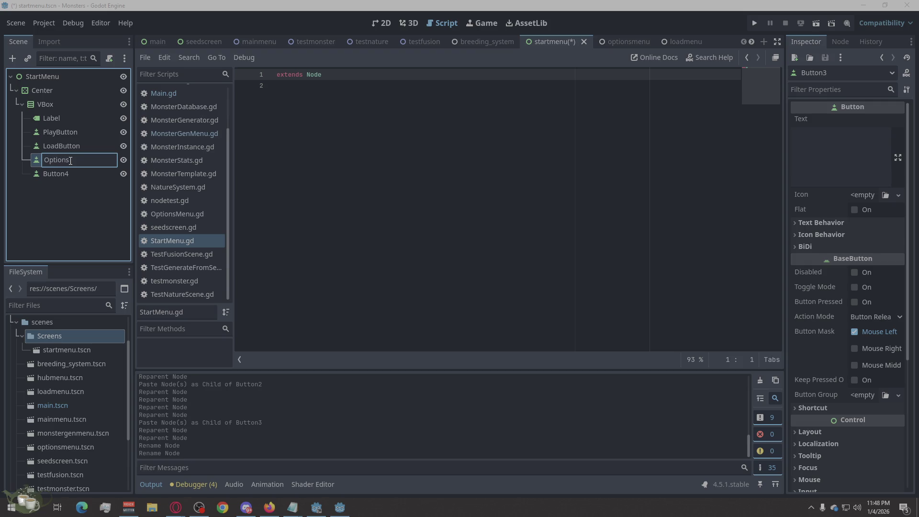
text(Button)
click(76, 173)
text(QuitButton)
key(Return)
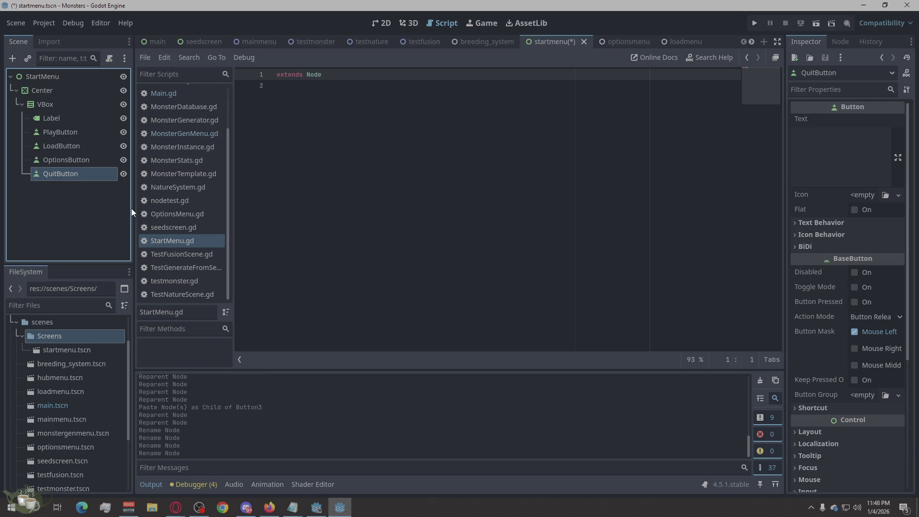
double_click(70, 118)
text(Title)
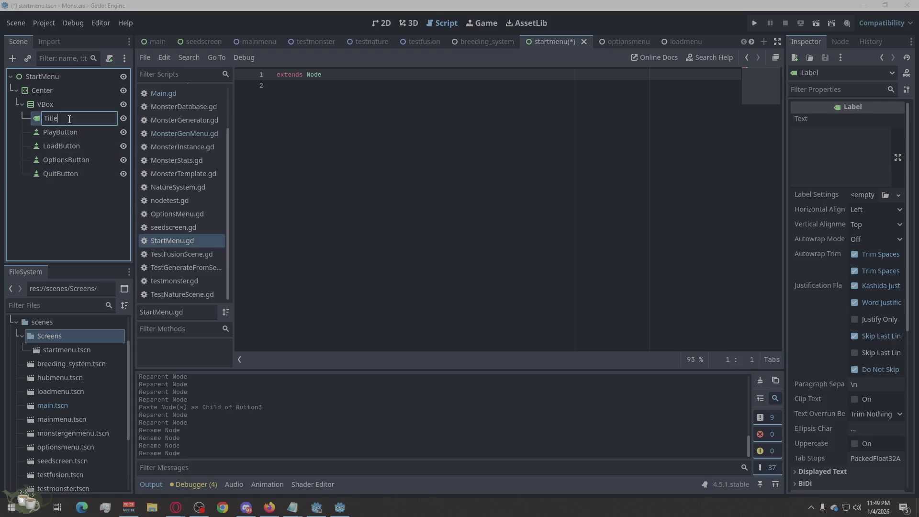
key(Return)
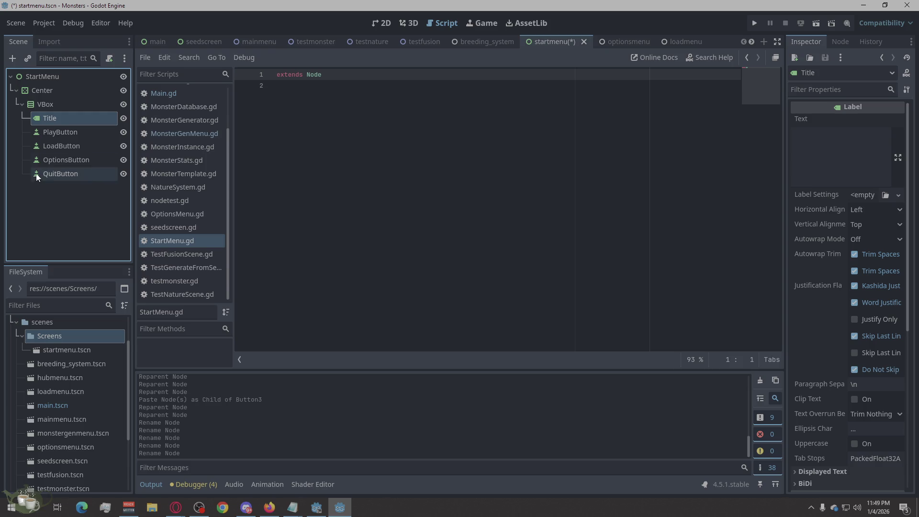
click(98, 78)
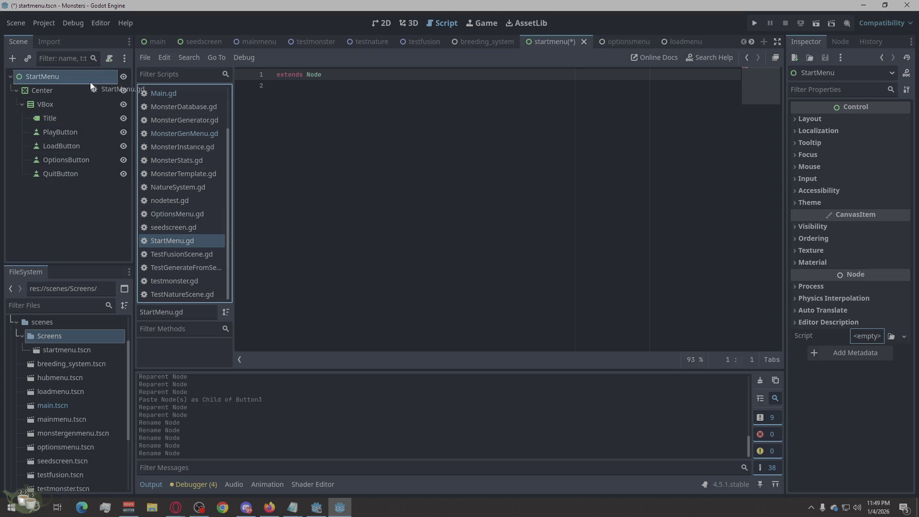
Step: Drag StartMenu.gd onto the StartMenu root, ignore disk changes, and paste its button-signal code
drag(178, 242, 88, 79)
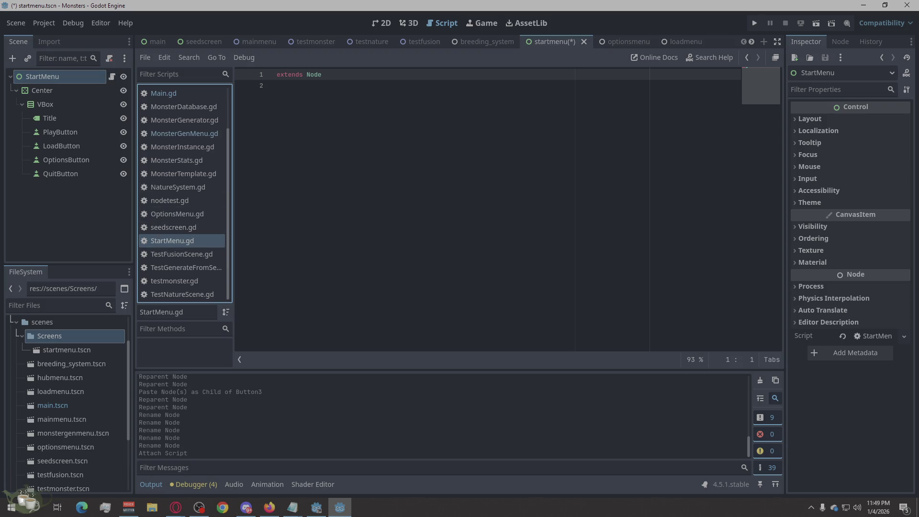
click(499, 219)
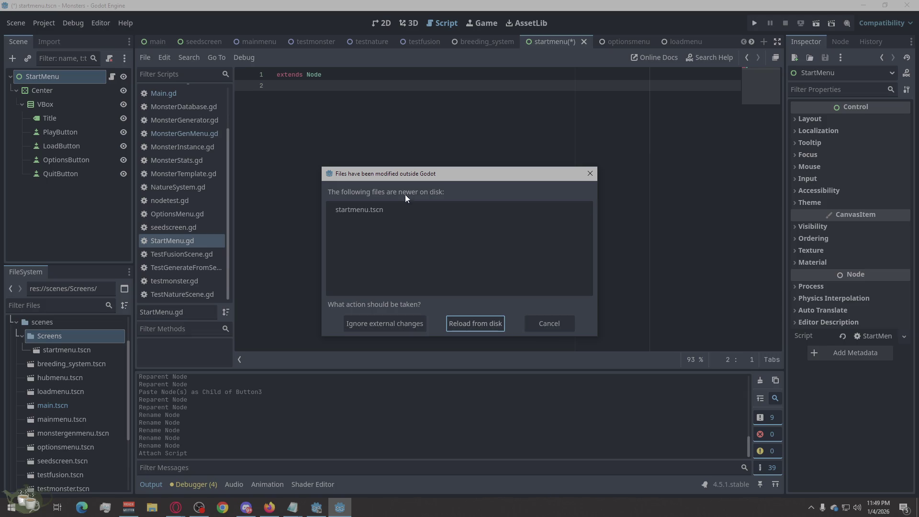
click(395, 208)
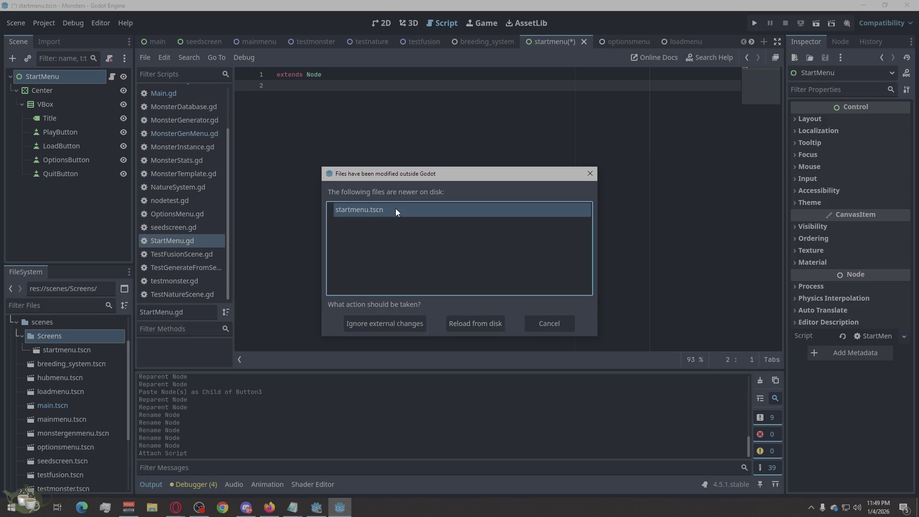
click(400, 323)
text(extends Control class_name StartMenu  signal request_screen(key: String) signal request_quit  @onready var play_btn: Button = $Center/VBox/PlayButton @onready var load_btn: Button = $Center/VBox/LoadButton @onready var options_btn: Button = $Center/VBox/OptionsButton @onready var quit_btn: Button = $Center/VBox/QuitButton  func _ready() -> void: 	play_btn.pressed.connect(func(): request_screen.emit("hub")) 	load_btn.pressed.connect(func(): request_screen.emit("load")) 	options_btn.pressed.connect(func(): request_screen.emit("options")) 	quit_btn.pressed.connect(func(): request_quit.emit()))
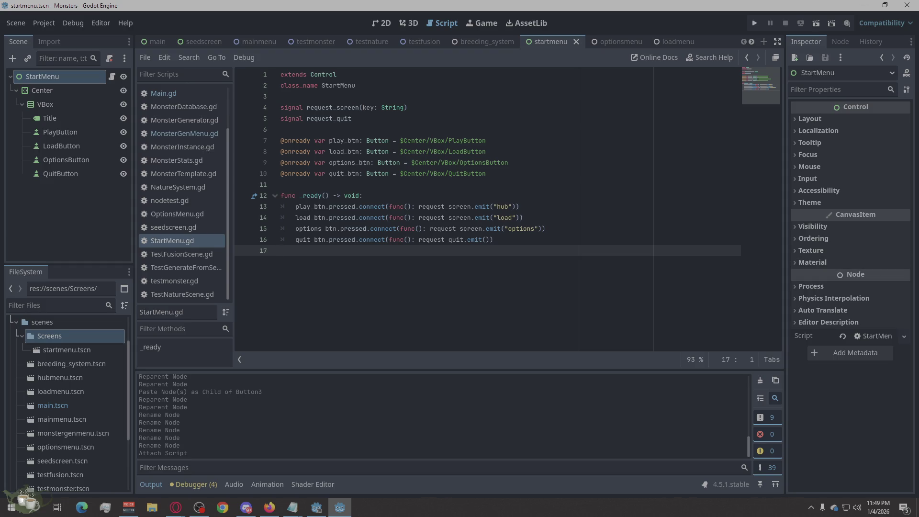
click(175, 507)
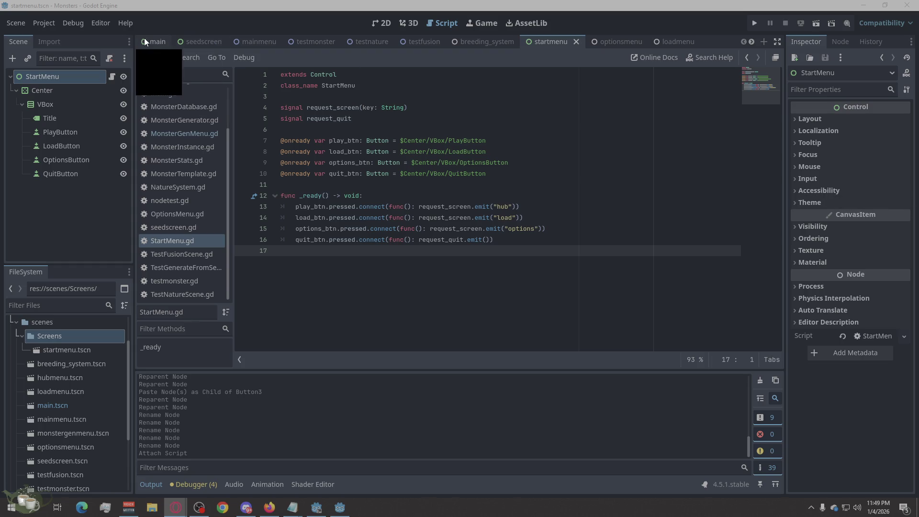
Step: Instance startmenu.tscn as a child of the Main scene and save it
click(156, 41)
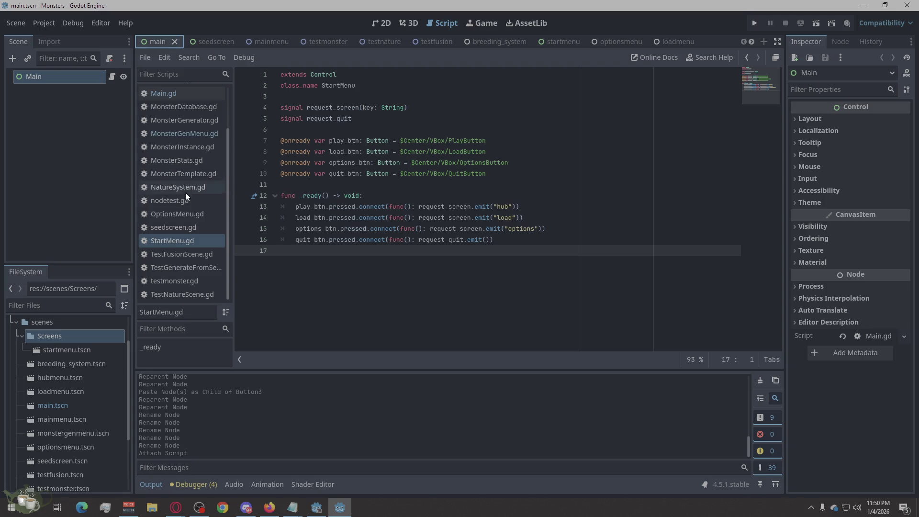
scroll(189, 248, up, 3)
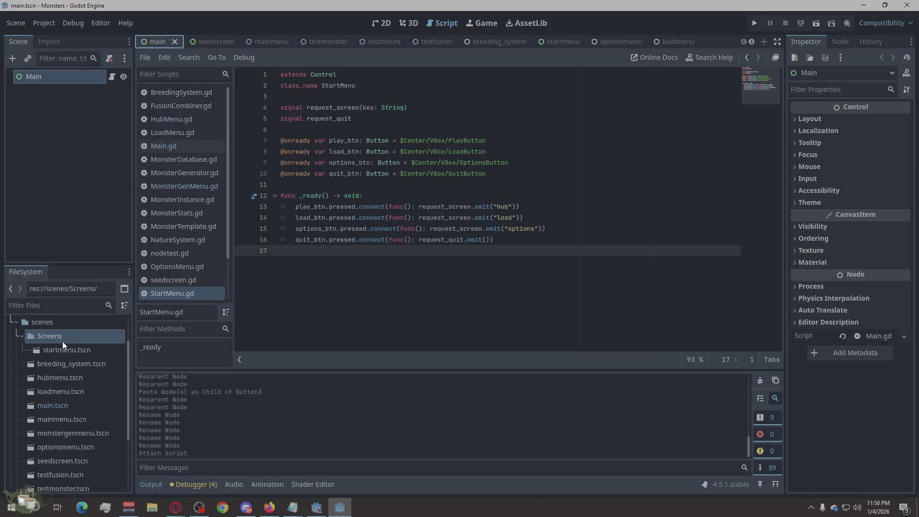
drag(58, 350, 47, 79)
click(102, 193)
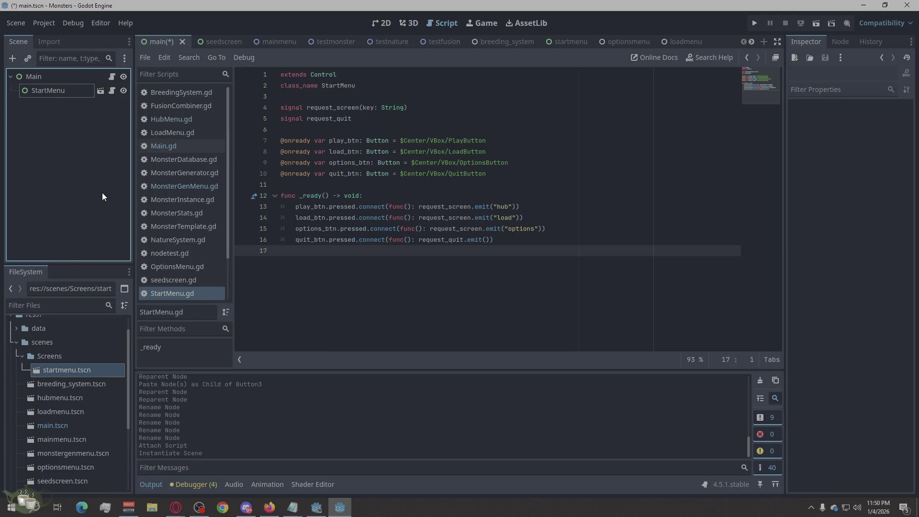
key(ctrl+s)
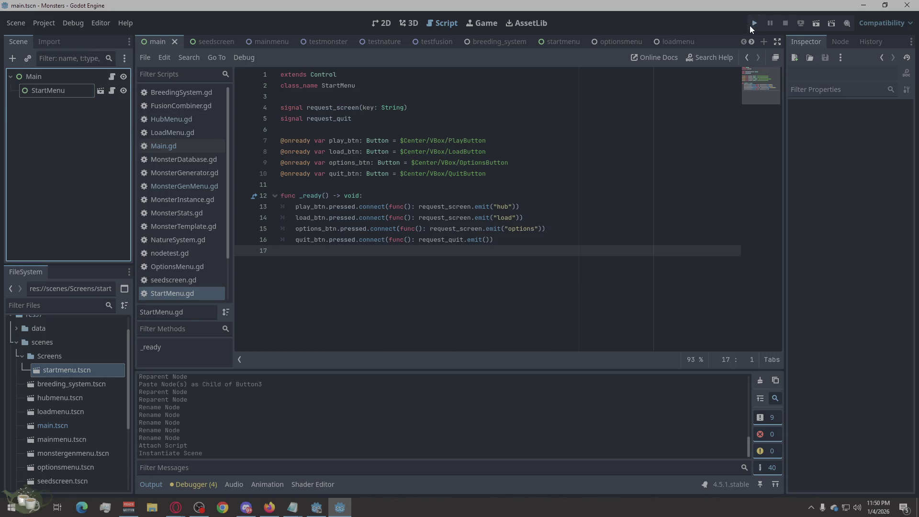
Step: Test-run the game and review the missing ScreenRoot node error in the Errors list
click(753, 24)
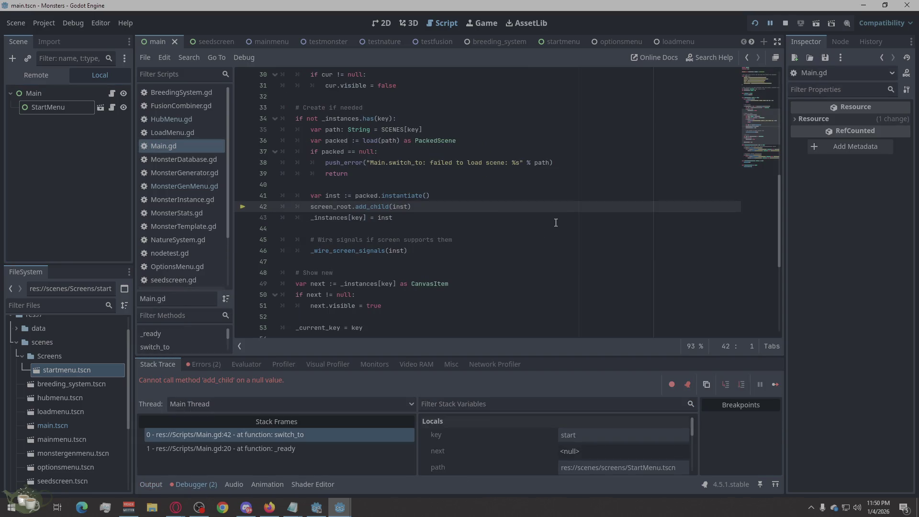
click(216, 39)
click(154, 42)
click(194, 362)
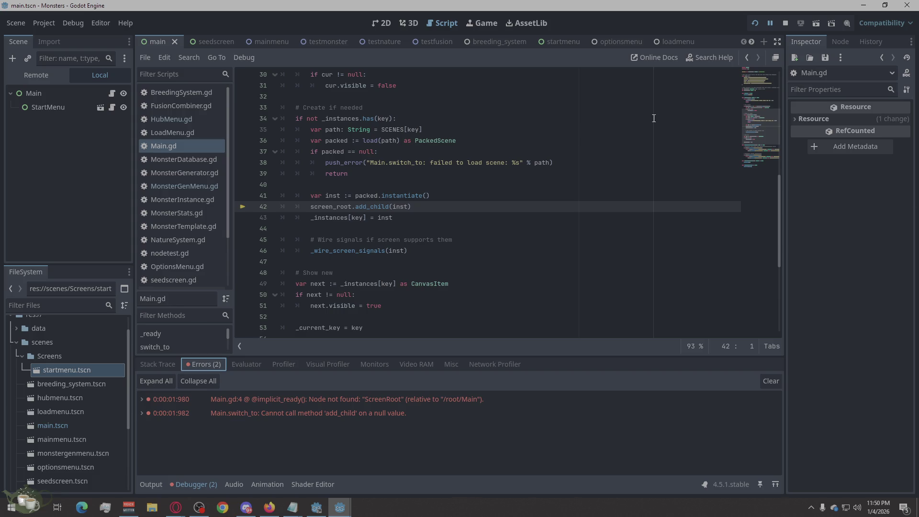
click(630, 41)
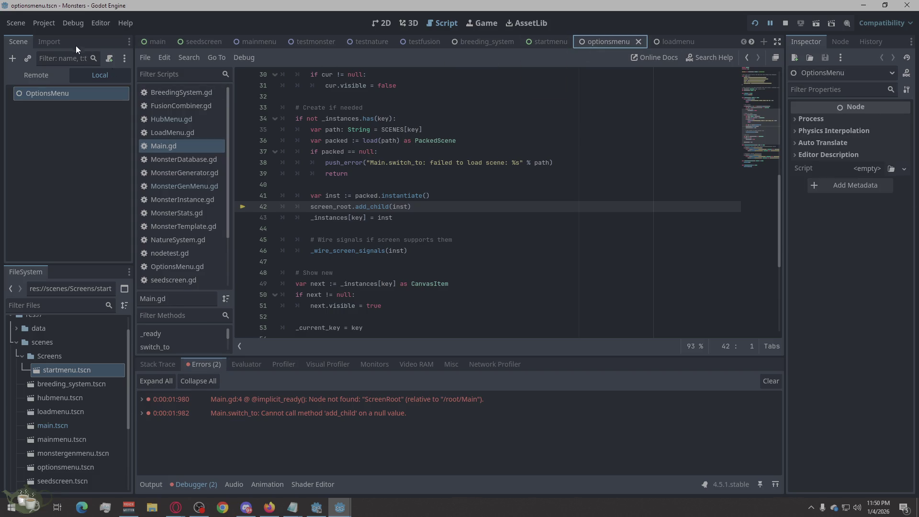
Step: Change the OptionsMenu root node's type to Control
right_click(56, 98)
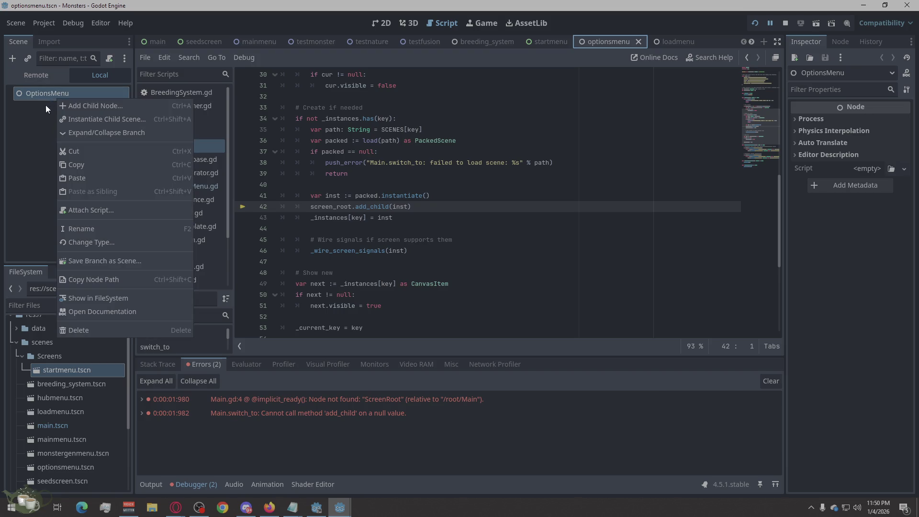
click(107, 246)
click(377, 207)
click(391, 412)
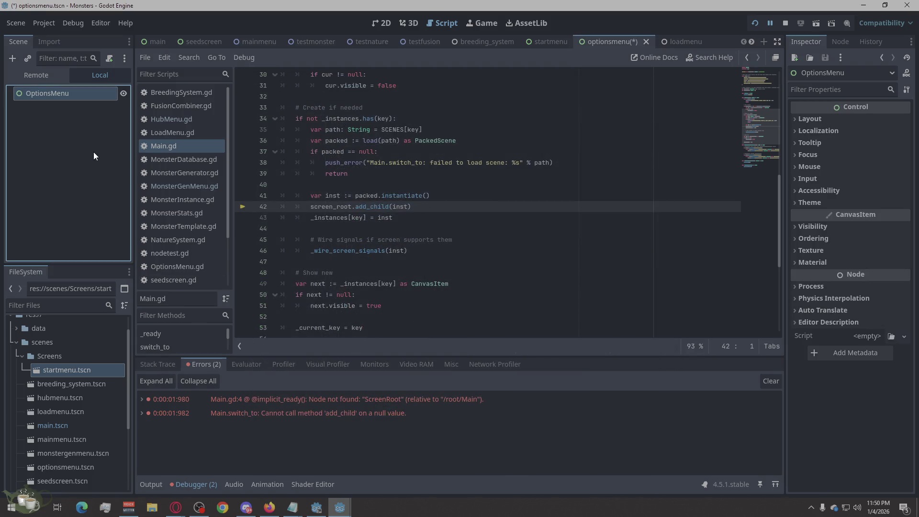
Step: Add a MarginContainer under OptionsMenu with a VBoxContainer nested inside it
right_click(84, 92)
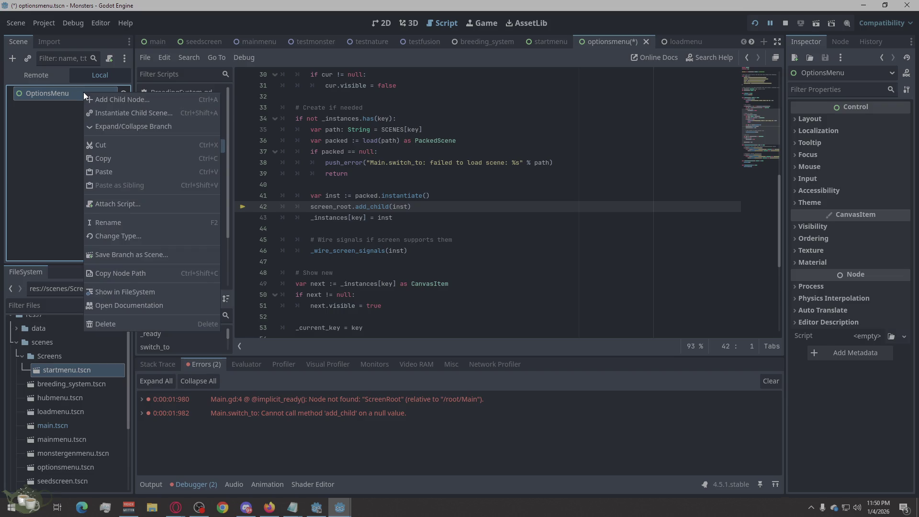
click(139, 97)
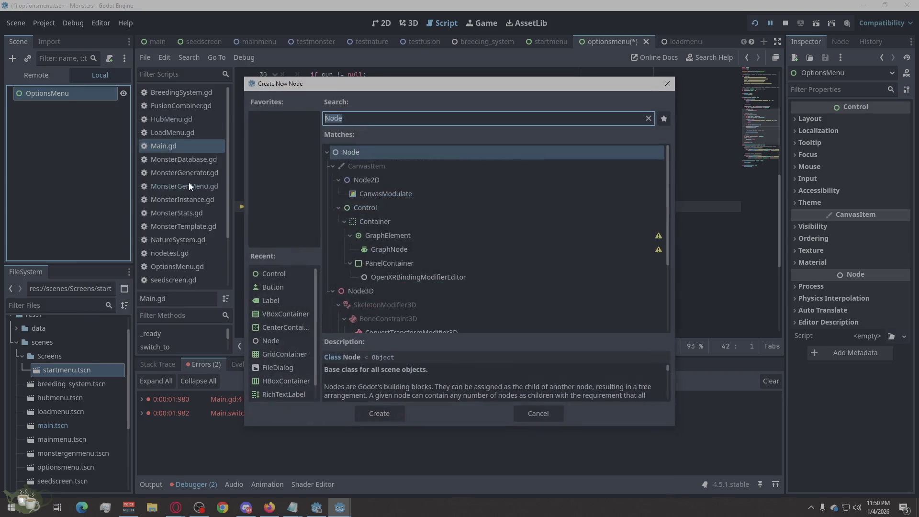
text(Margin)
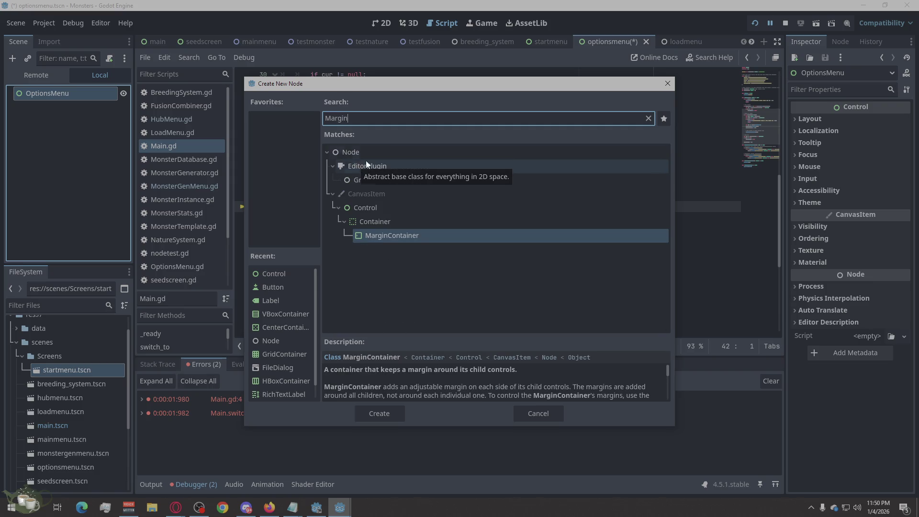
click(393, 411)
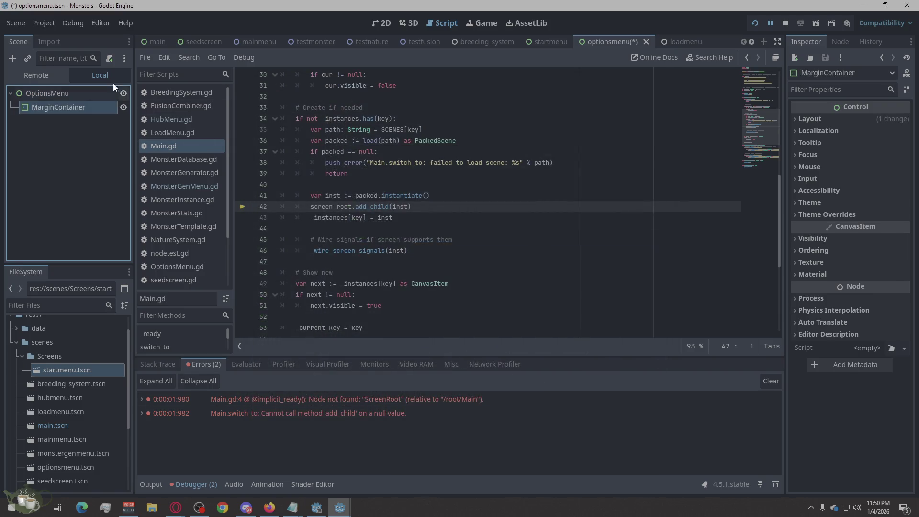
click(14, 57)
text(vb)
click(395, 411)
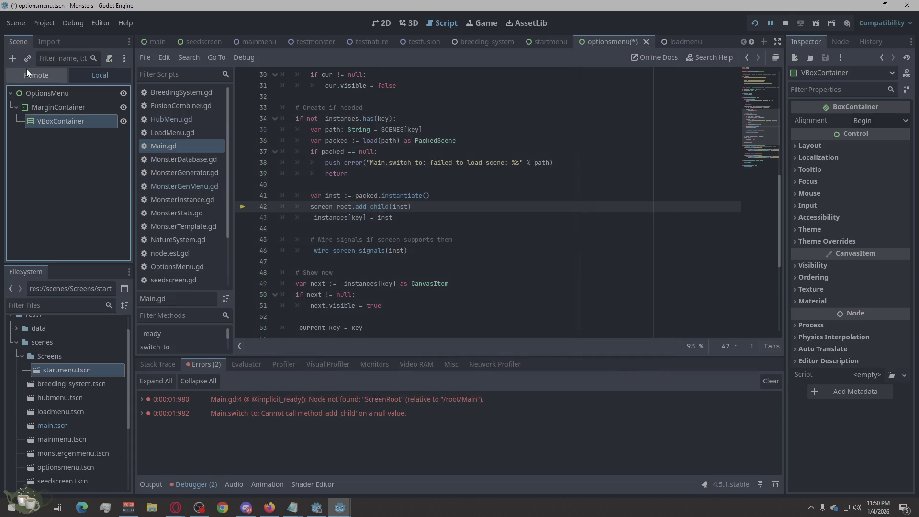
Step: Add an HBoxContainer as a child of the VBoxContainer
click(11, 58)
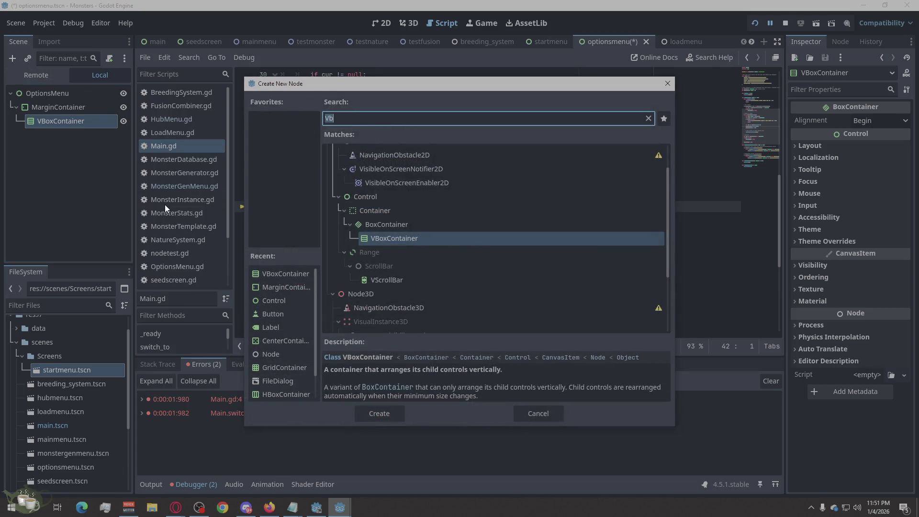
text(Head)
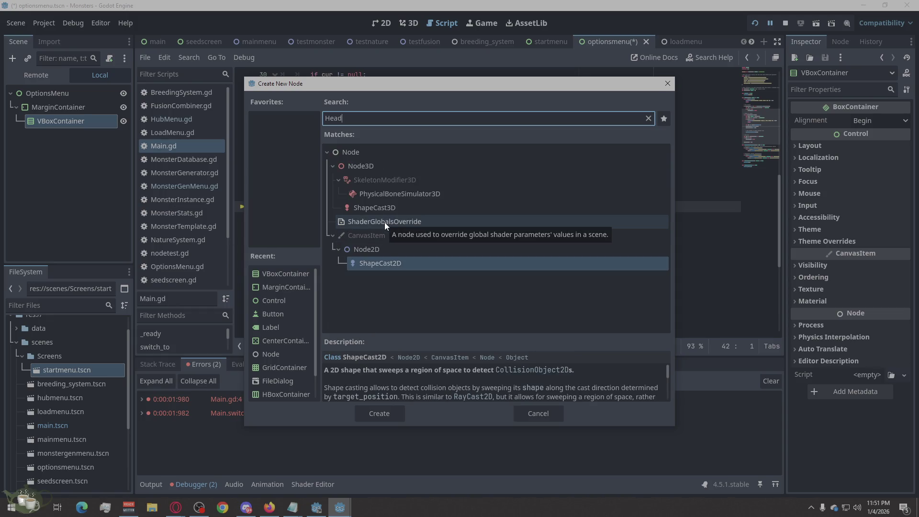
key(BackSpace)
key(BackSpace)
key(BackSpace)
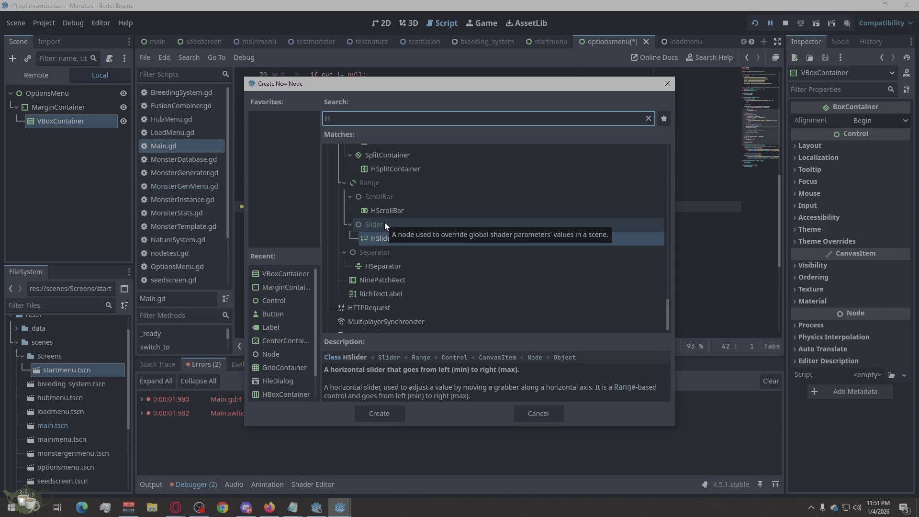
text(boxc)
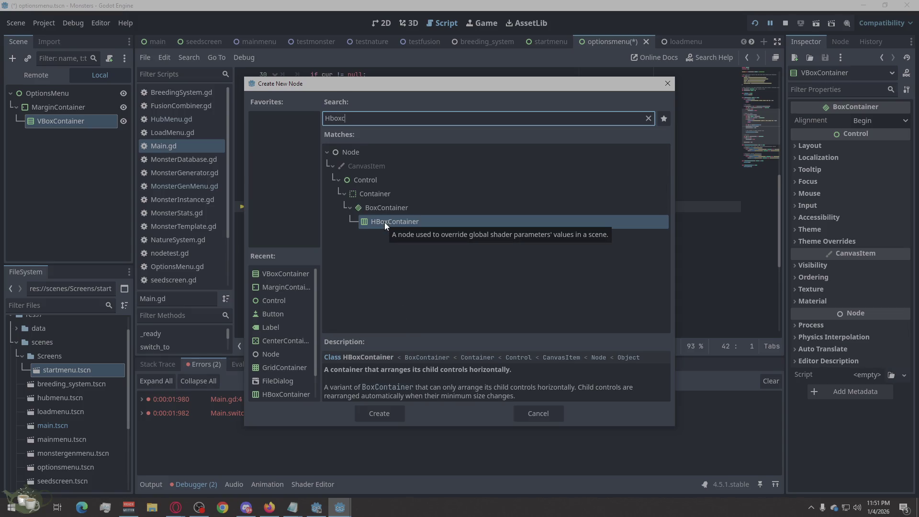
key(BackSpace)
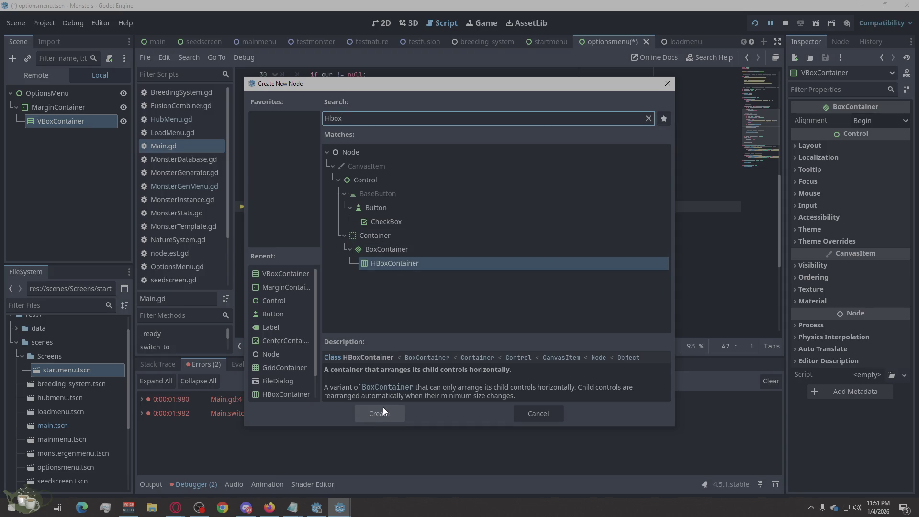
click(399, 252)
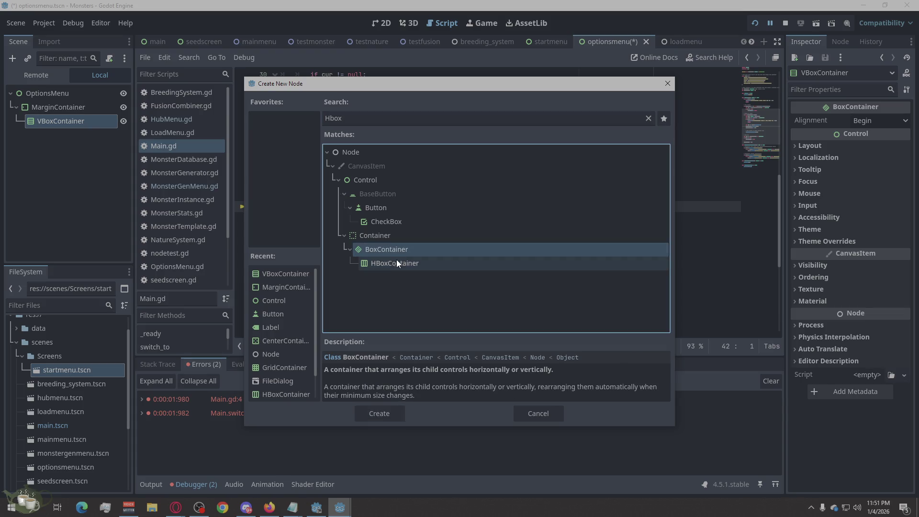
click(399, 248)
click(400, 237)
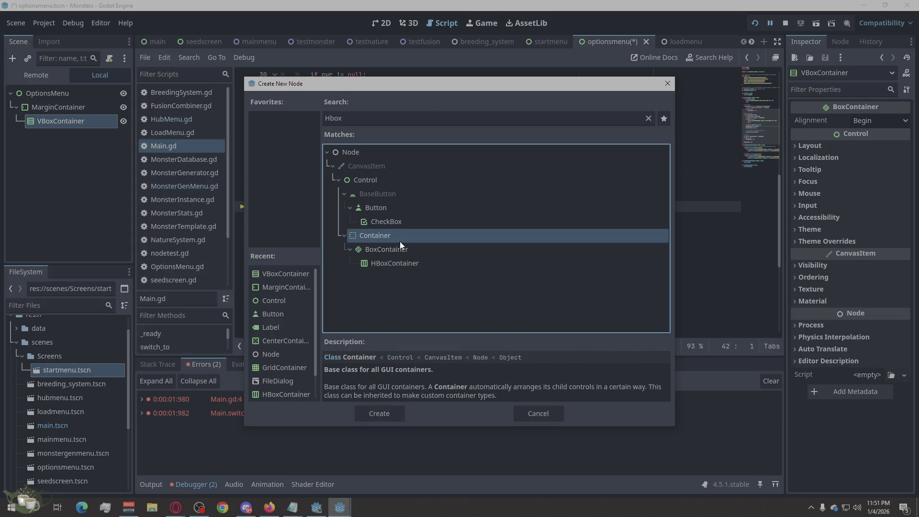
click(399, 256)
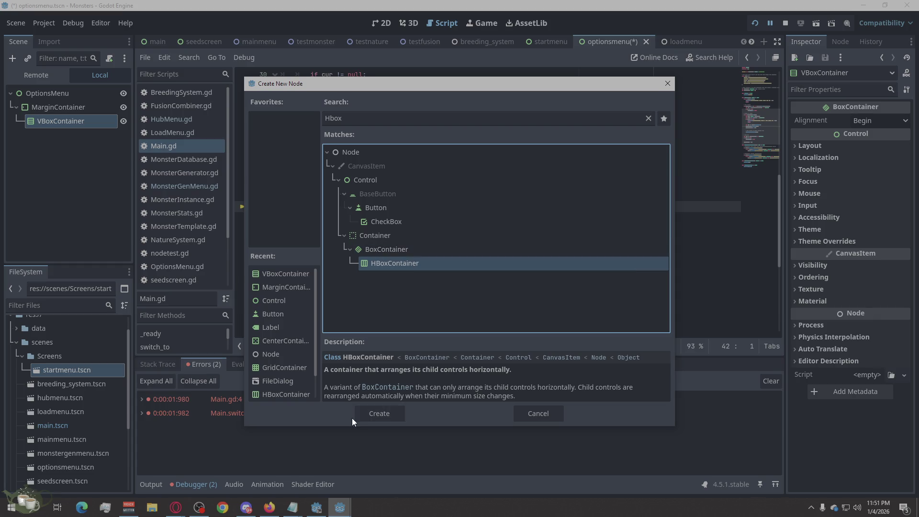
click(377, 410)
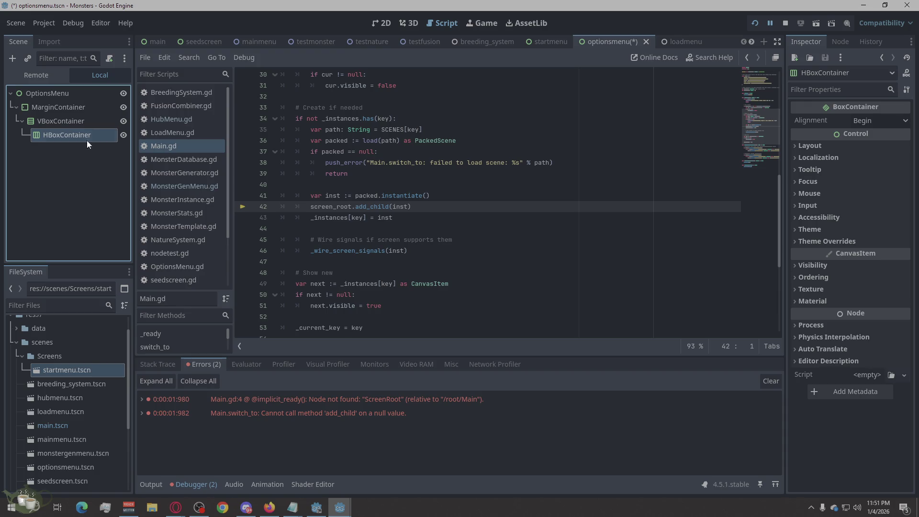
click(12, 58)
text(tab)
Step: Create a TabContainer and move it to sit below the HBoxContainer as its sibling
click(422, 268)
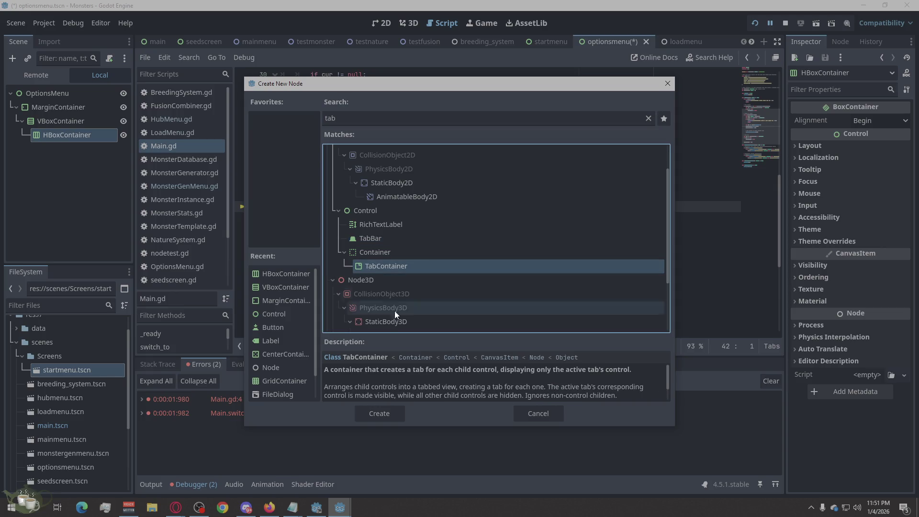
click(372, 414)
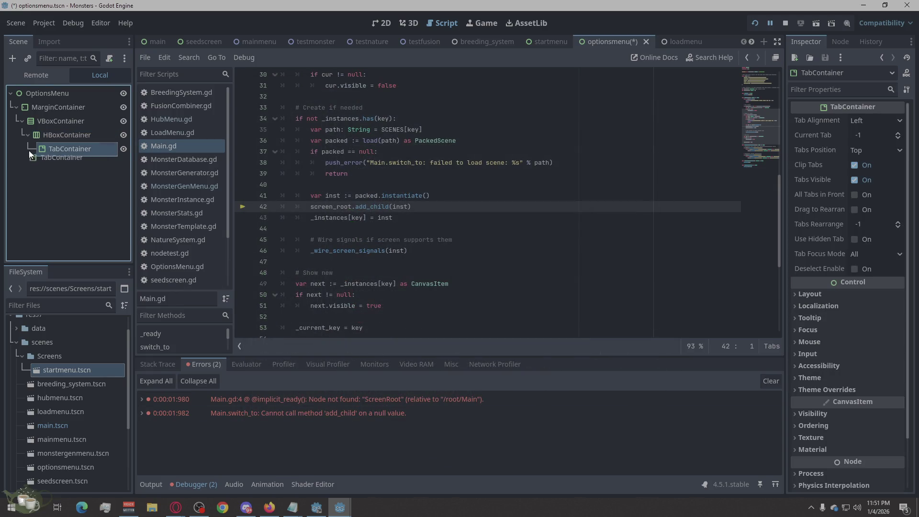
mouse_move(20, 137)
mouse_down()
mouse_move(20, 127)
mouse_move(26, 153)
mouse_up()
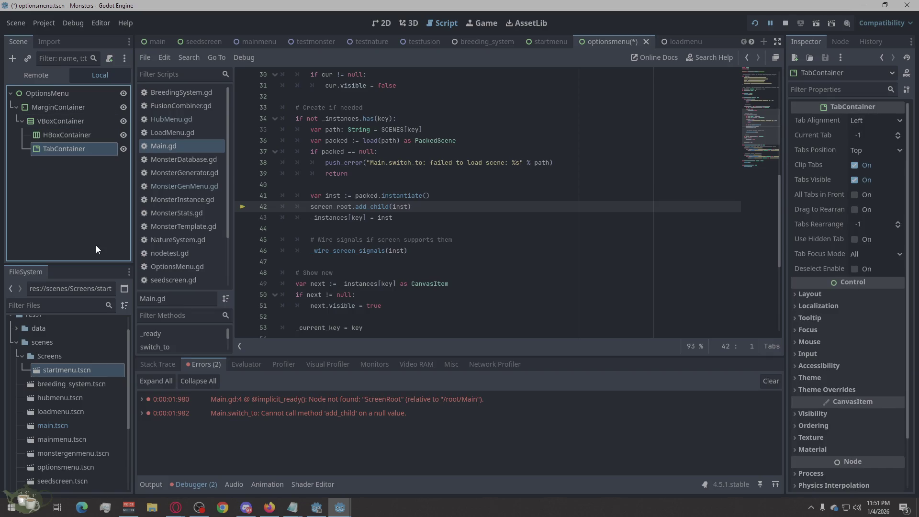
click(70, 136)
Step: Give the HBoxContainer a Label and a Button as children
right_click(69, 136)
click(119, 144)
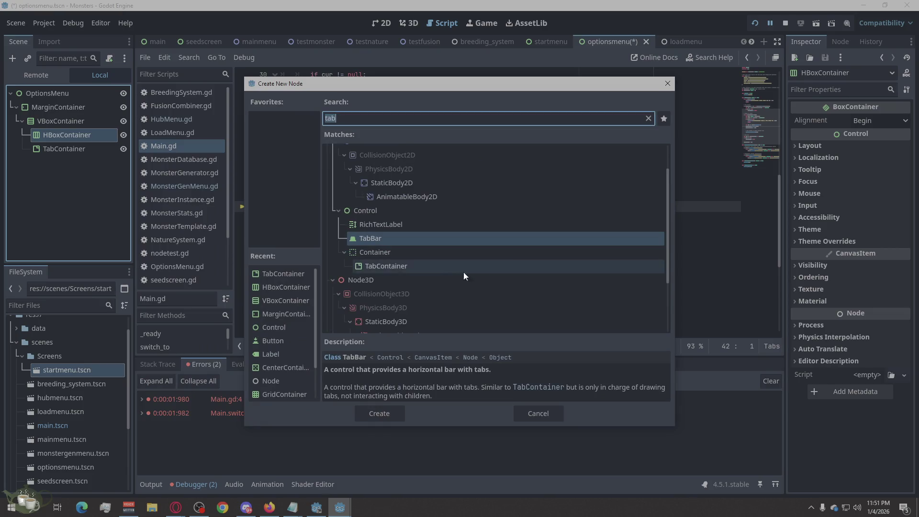
text(tit)
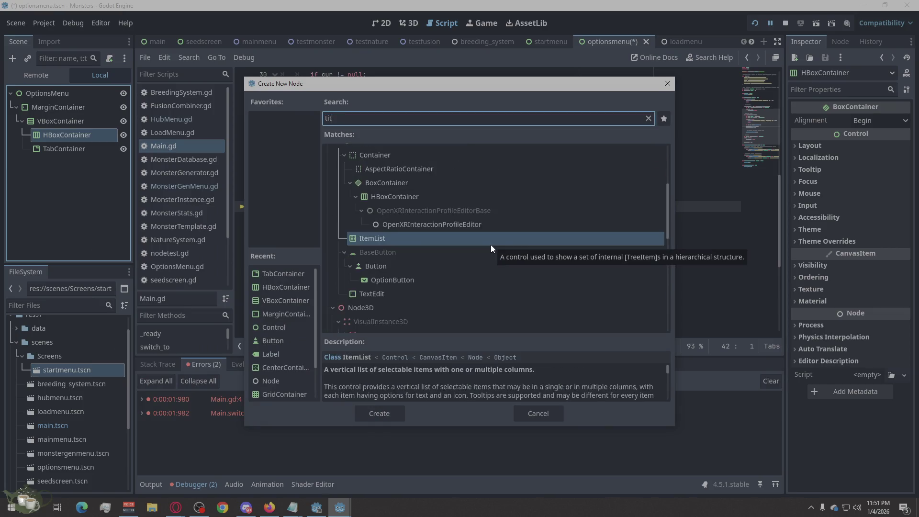
text(l)
key(BackSpace)
key(BackSpace)
key(BackSpace)
key(BackSpace)
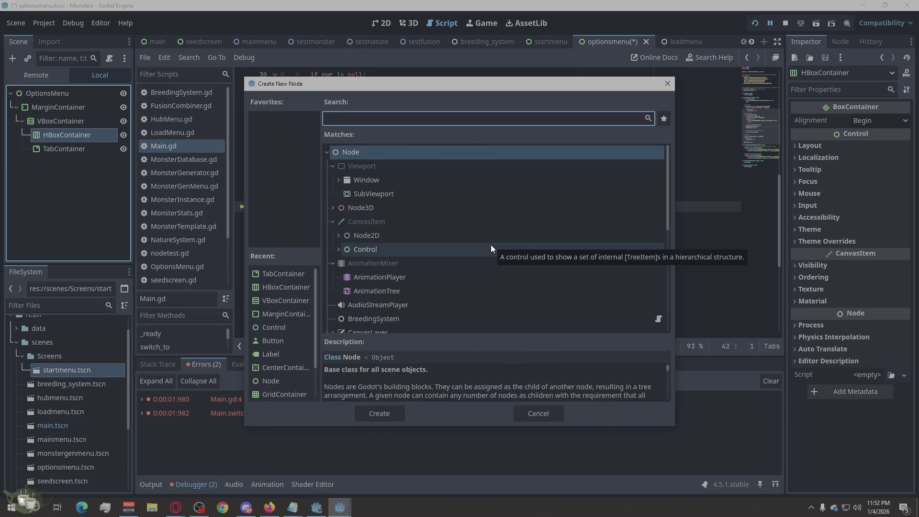
text(label)
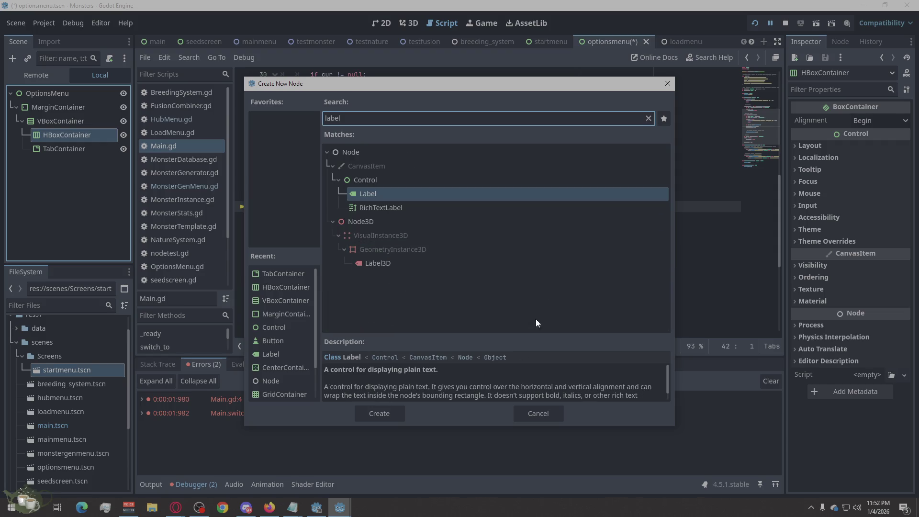
click(391, 413)
click(64, 136)
right_click(65, 138)
click(87, 146)
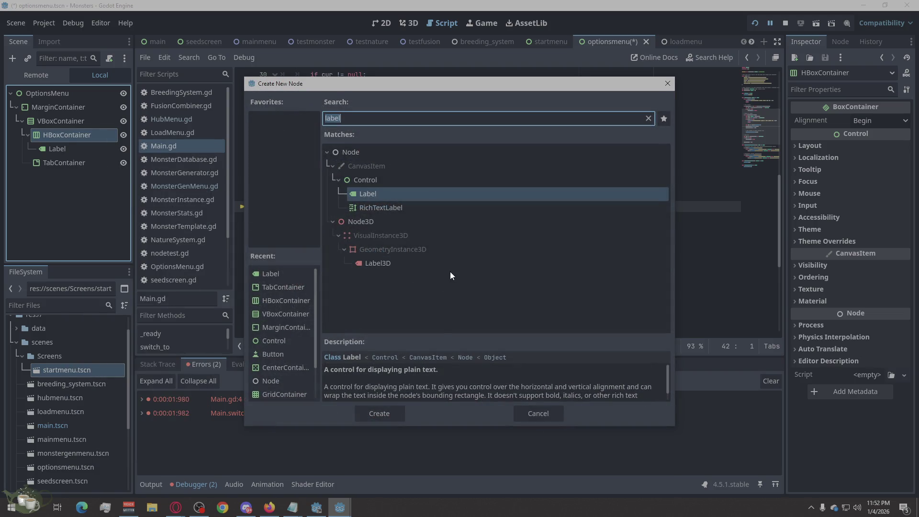
text(Button)
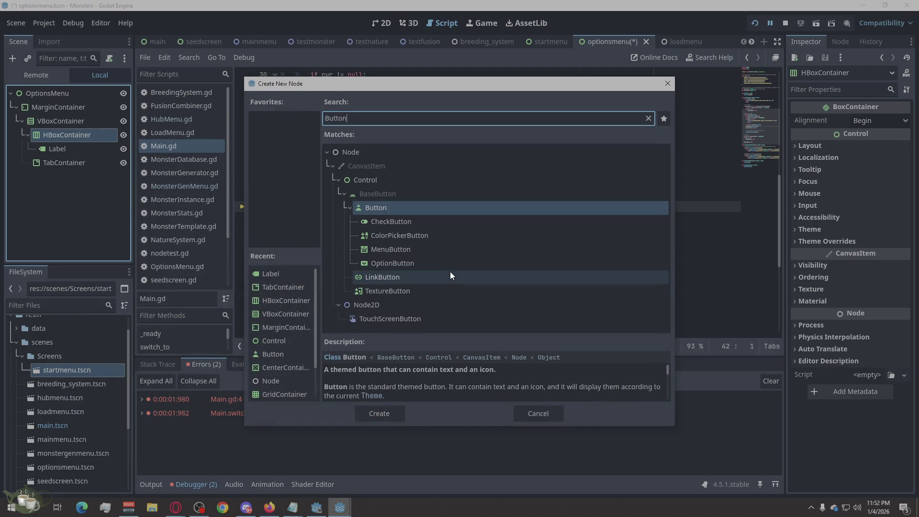
click(387, 412)
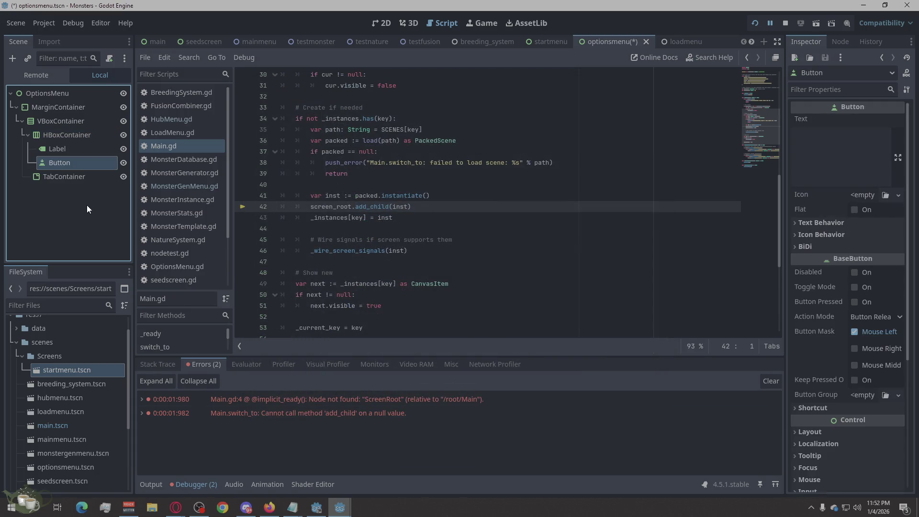
Step: Add a VBoxContainer page under the TabContainer
click(67, 177)
right_click(67, 177)
click(117, 185)
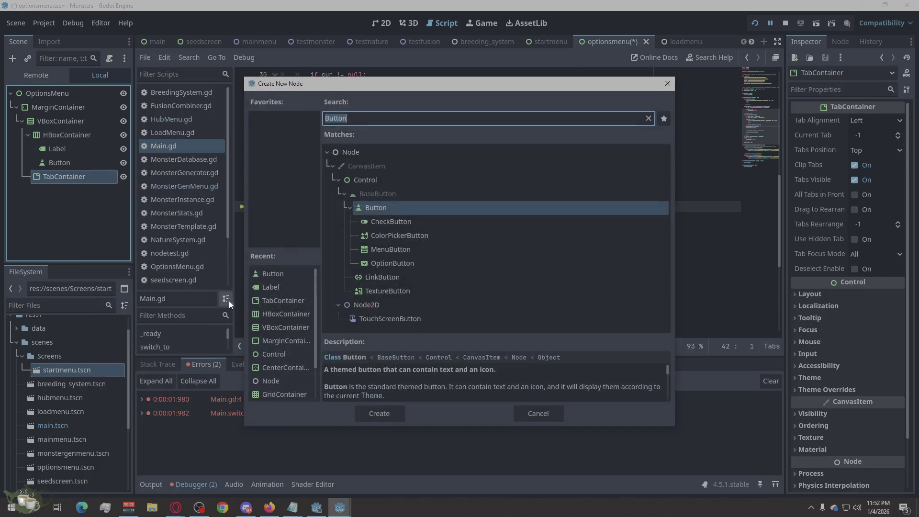
text(Graphi)
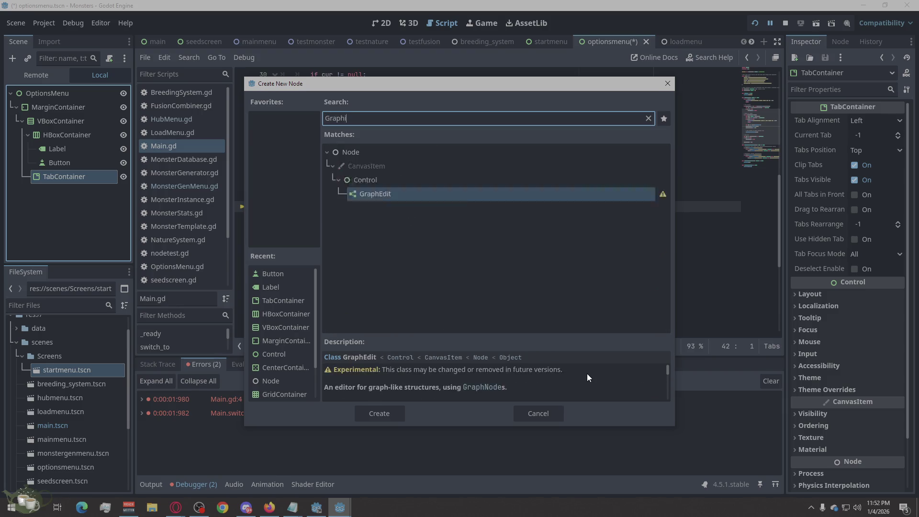
text(cs)
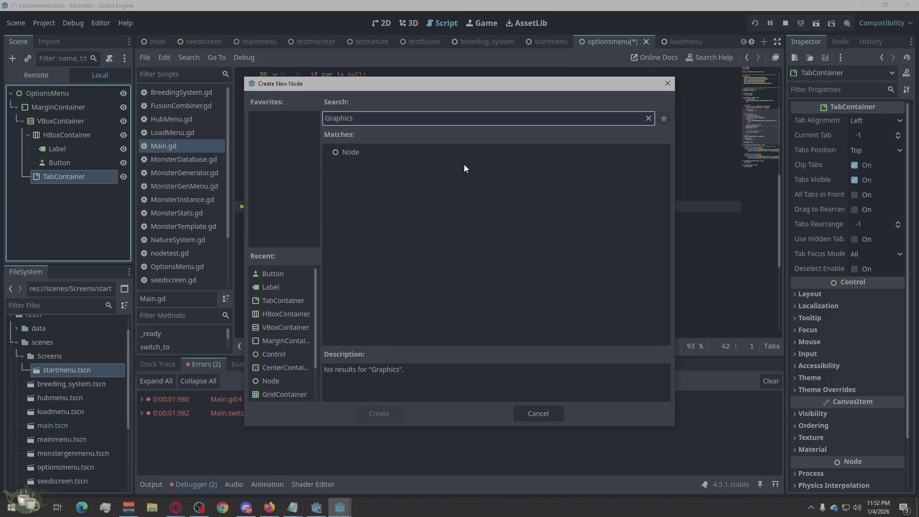
key(BackSpace)
key(BackSpace)
key(BackSpace)
key(BackSpace)
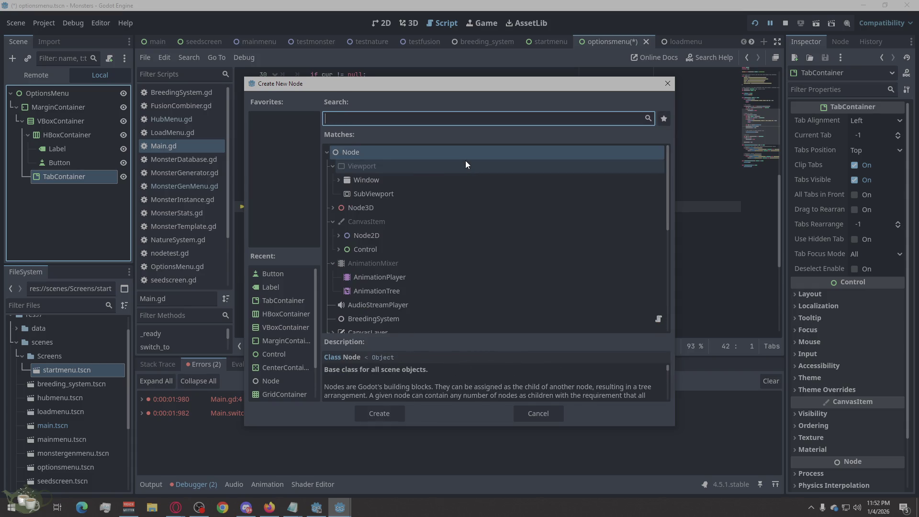
text(Vbox)
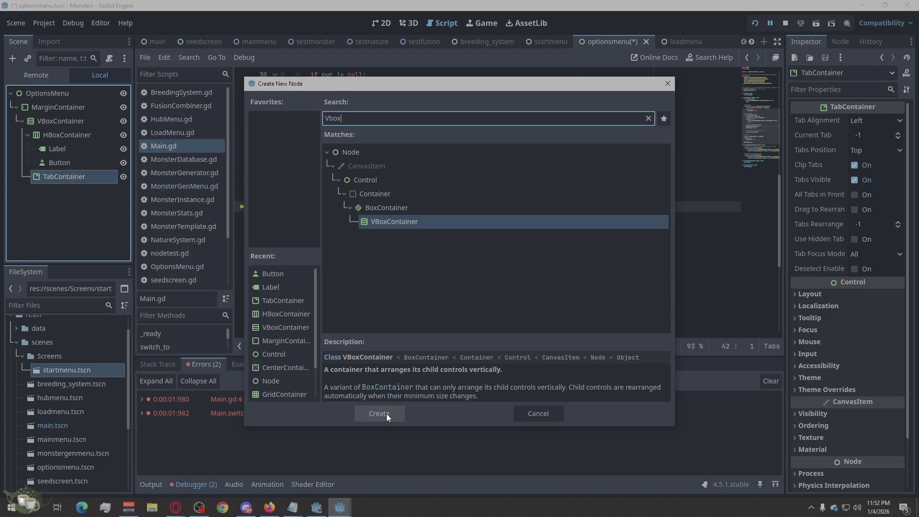
click(386, 413)
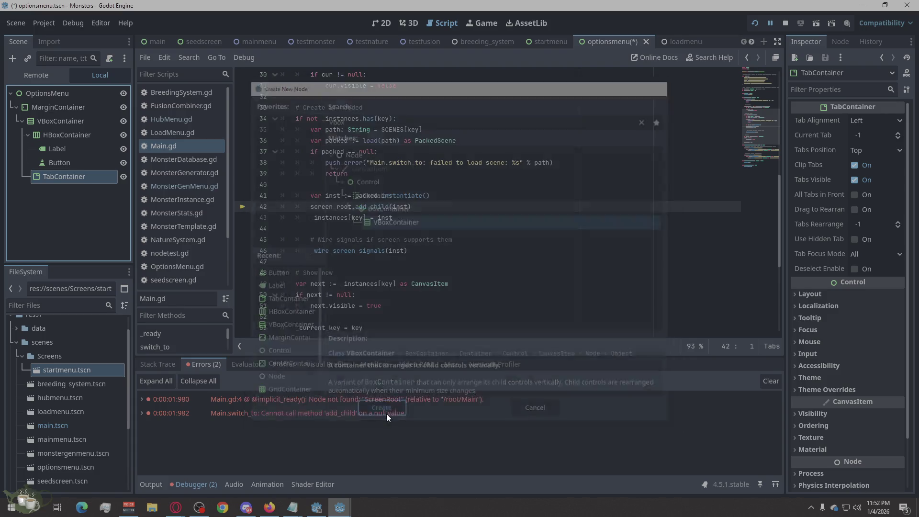
Step: Duplicate the VBoxContainer so TabContainer holds VBoxContainer, VBoxContainer2 and VBoxContainer3 in order
click(68, 191)
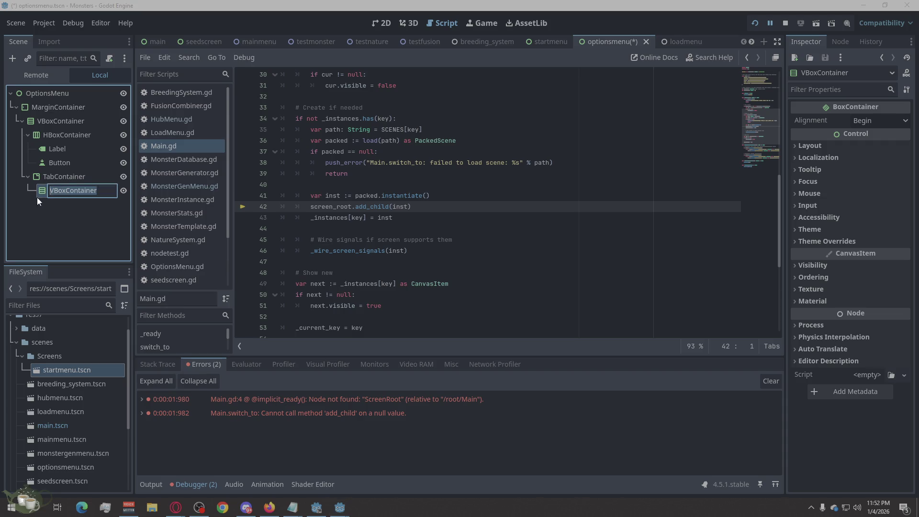
key(Return)
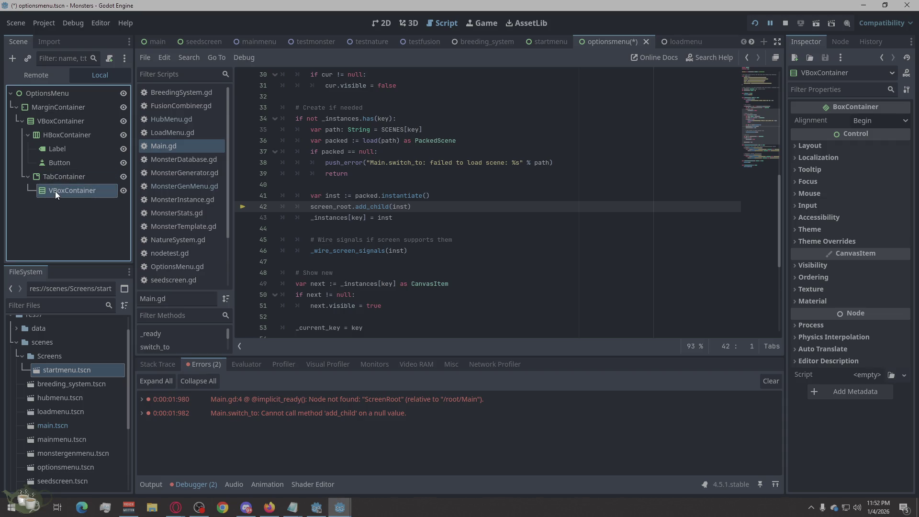
key(ctrl+a)
key(Return)
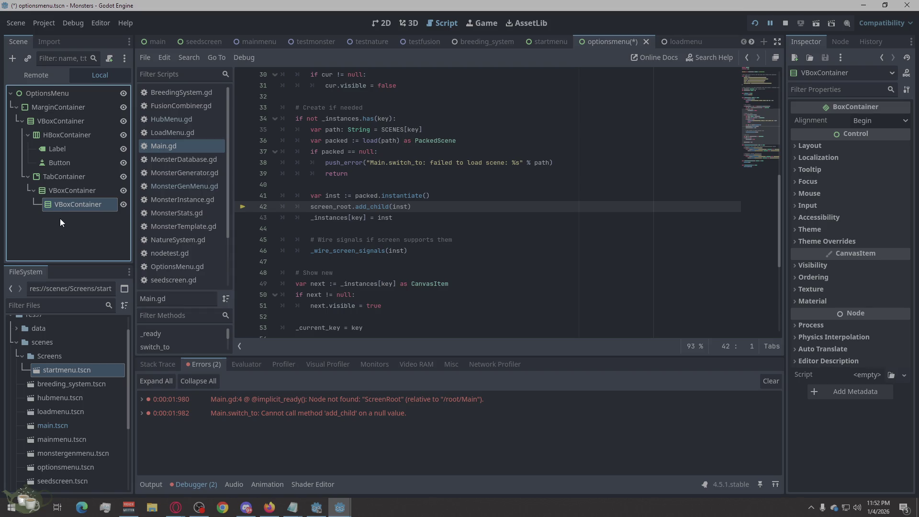
drag(47, 207, 50, 221)
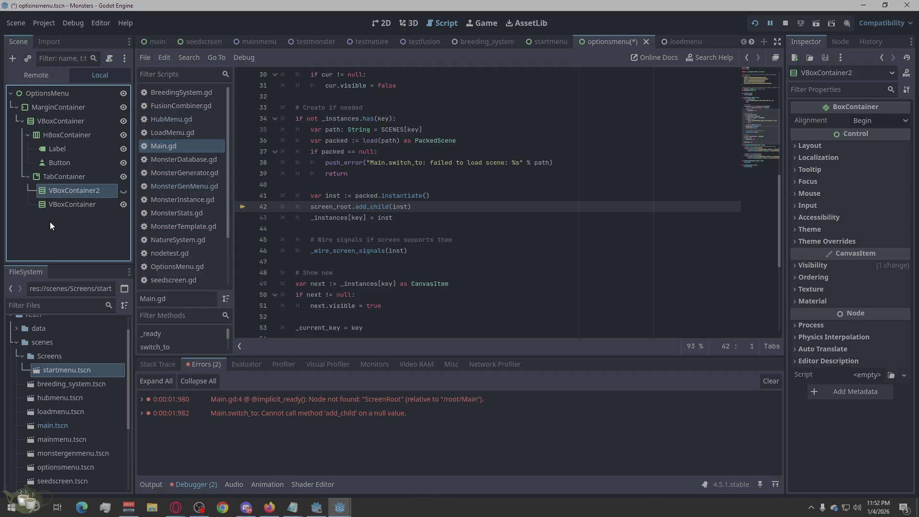
mouse_move(47, 204)
mouse_down()
mouse_move(40, 232)
mouse_move(39, 224)
mouse_up()
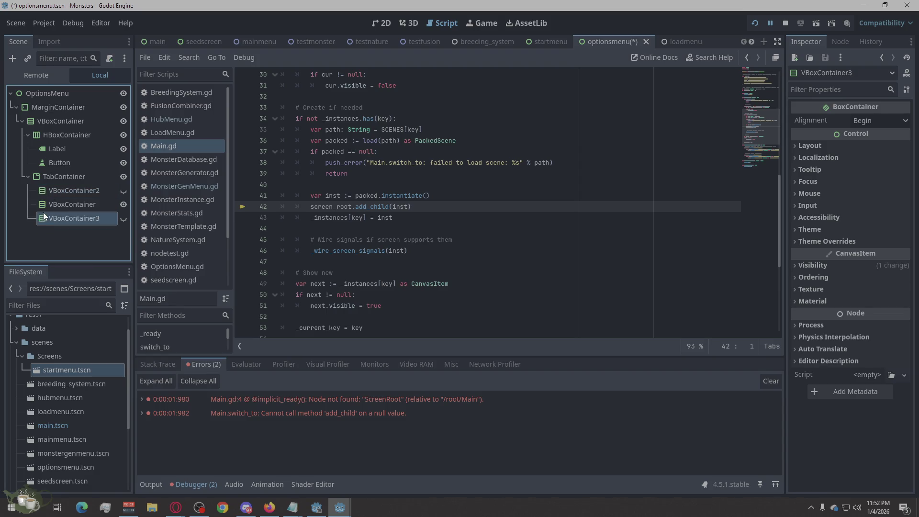
drag(49, 187, 50, 211)
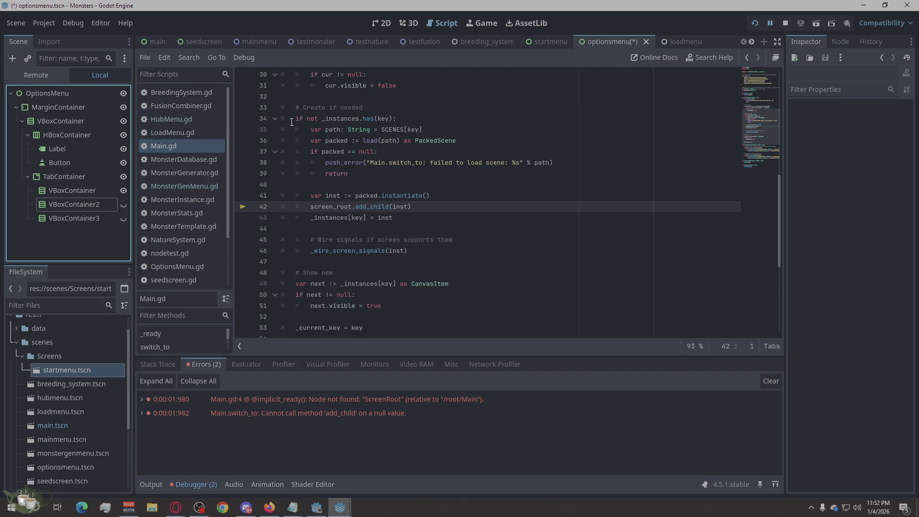
Step: Replace OptionsMenu.gd with the back-button screen-request script, save, and attach it to the OptionsMenu root
click(183, 266)
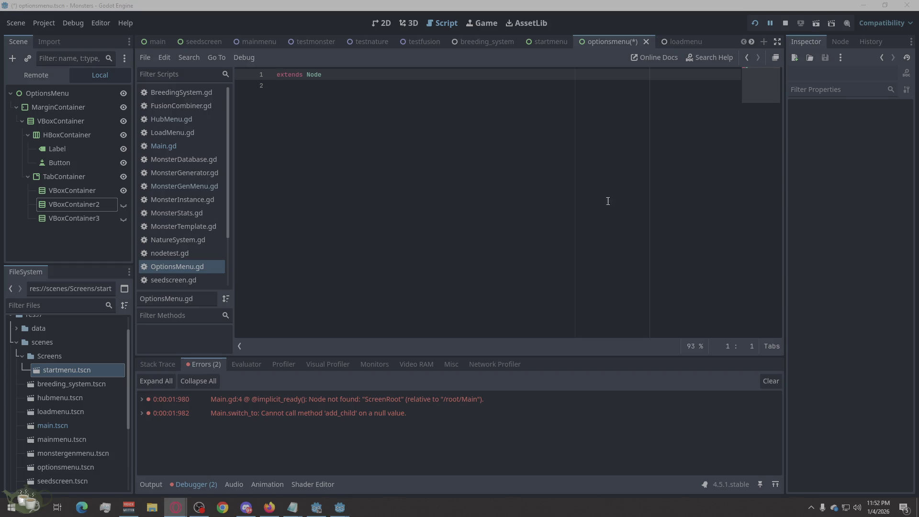
key(ctrl+a)
text(extends Control class_name OptionsMenu  signal request_screen(key: String)  @onready var back_btn: Button = $Margin/VBox/HeaderRow/BackButton  func _ready() -> void: 	back_btn.pressed.connect(func(): request_screen.emit("start")))
key(ctrl+s)
mouse_move(176, 267)
mouse_down()
mouse_move(70, 202)
mouse_move(92, 98)
mouse_up()
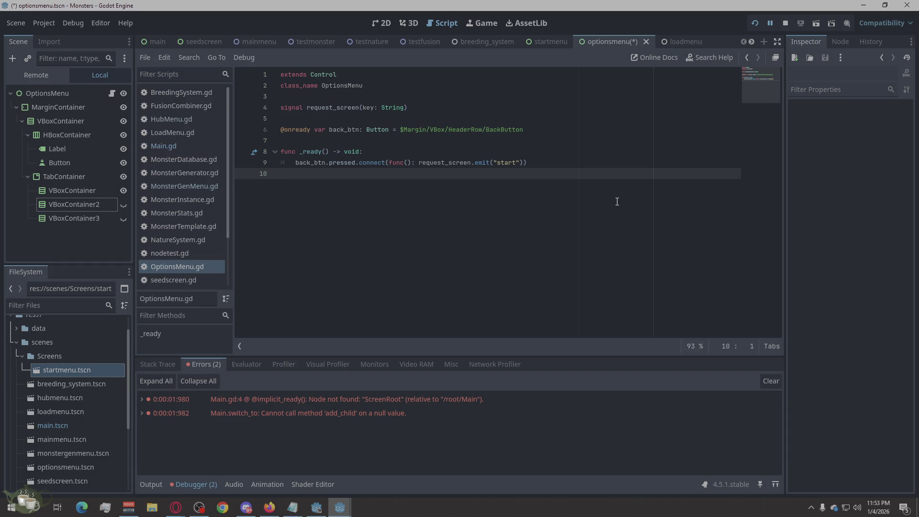
click(685, 44)
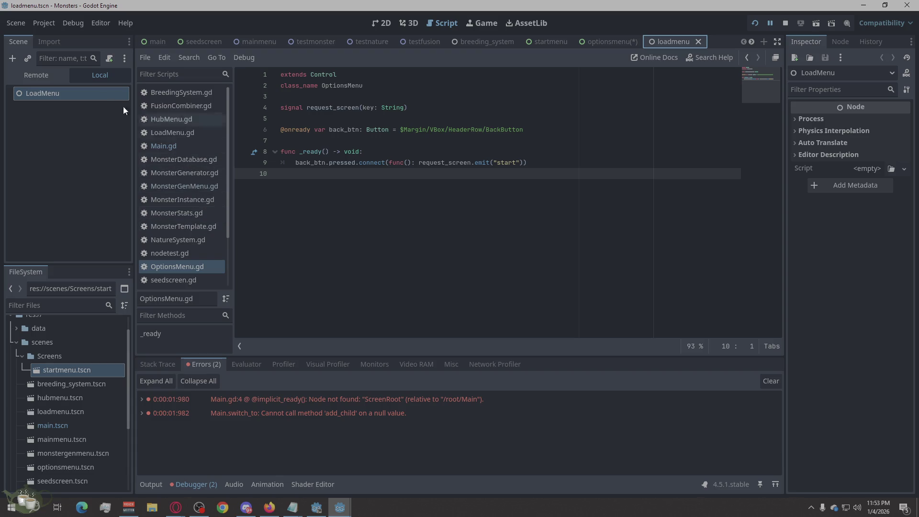
Step: Bring up Change Type for the LoadMenu root node
right_click(63, 90)
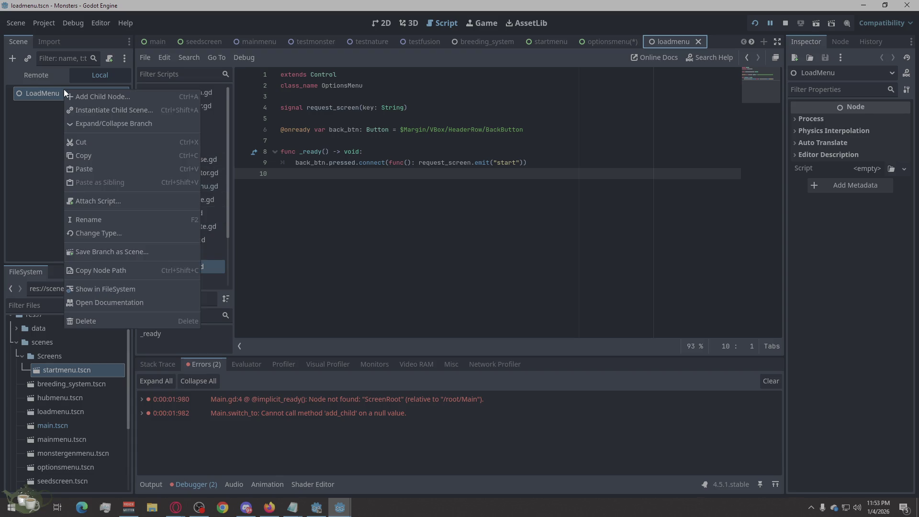
click(108, 233)
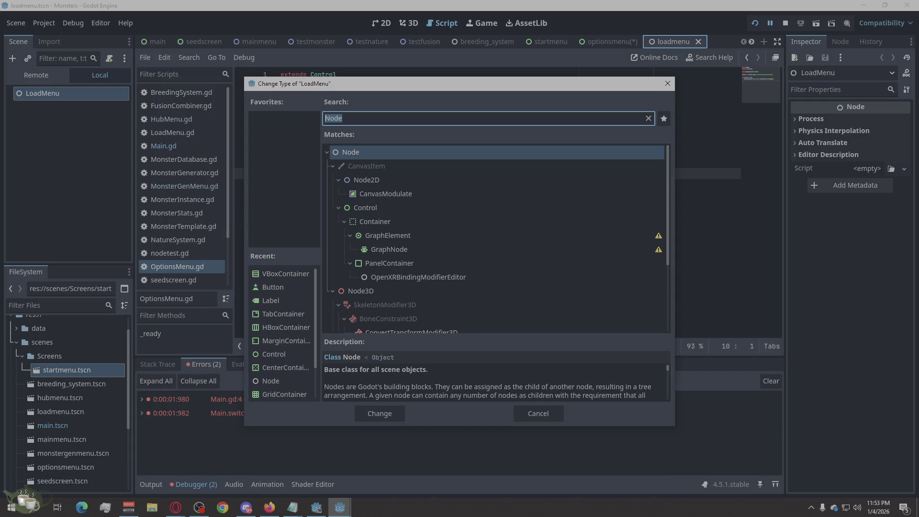
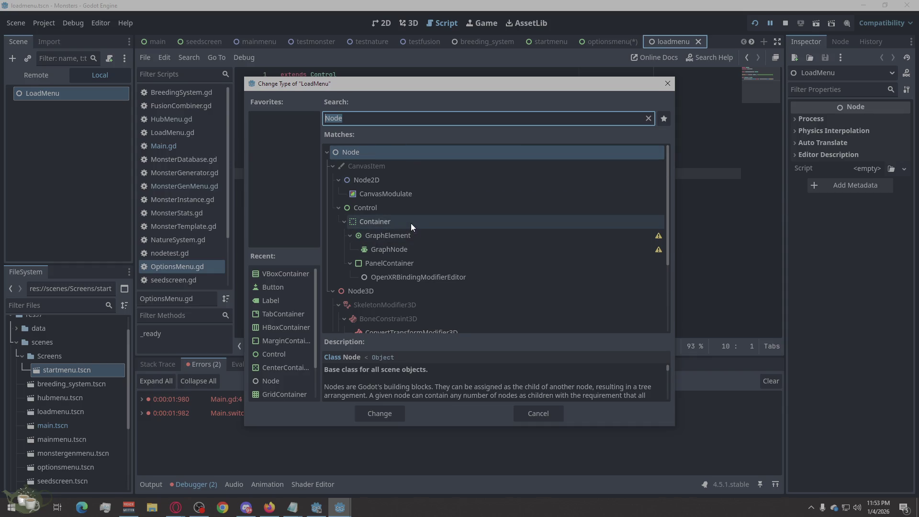
Step: Change the LoadMenu root node's type to Control
click(410, 209)
click(378, 413)
right_click(83, 92)
key(Escape)
Step: Nest a MarginContainer under LoadMenu and a VBoxContainer inside it
key(ctrl+a)
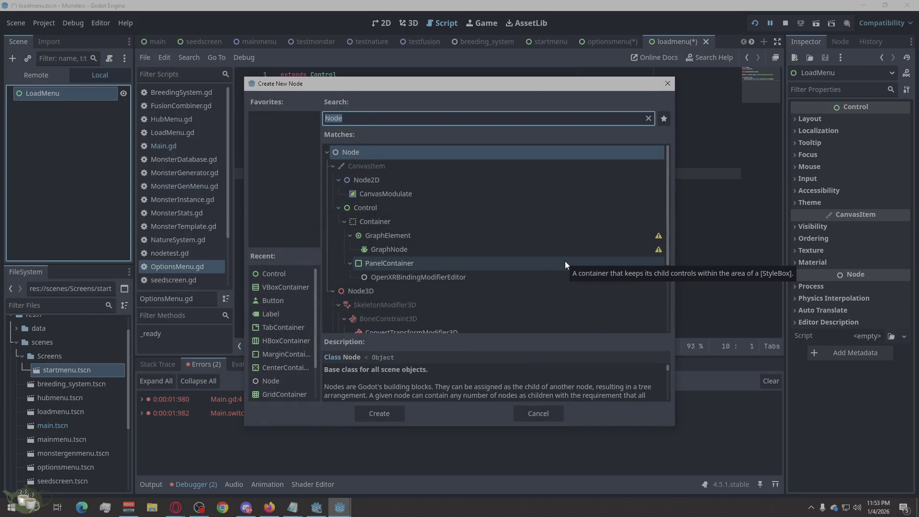
text(margin)
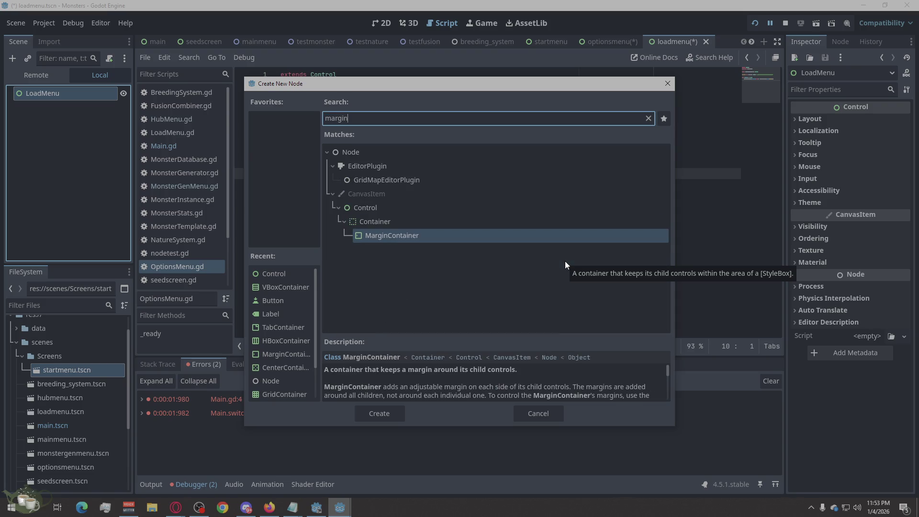
click(378, 418)
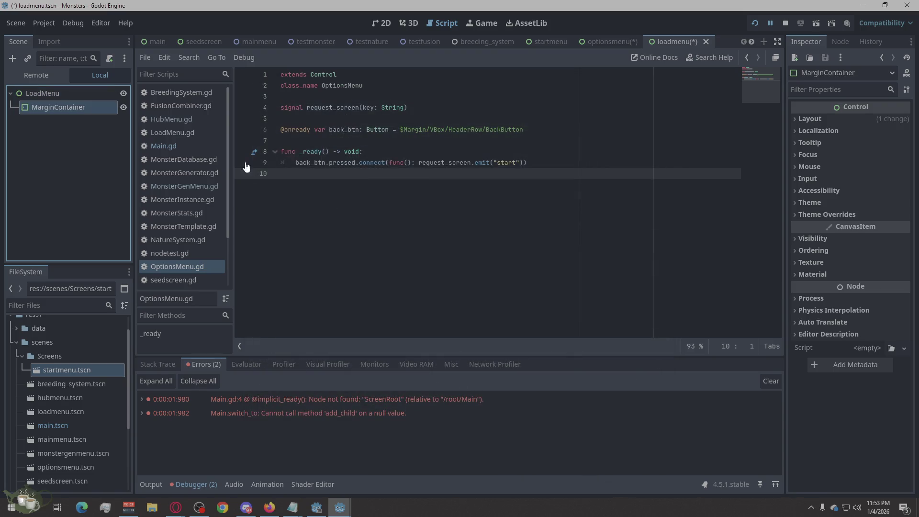
right_click(66, 105)
click(97, 113)
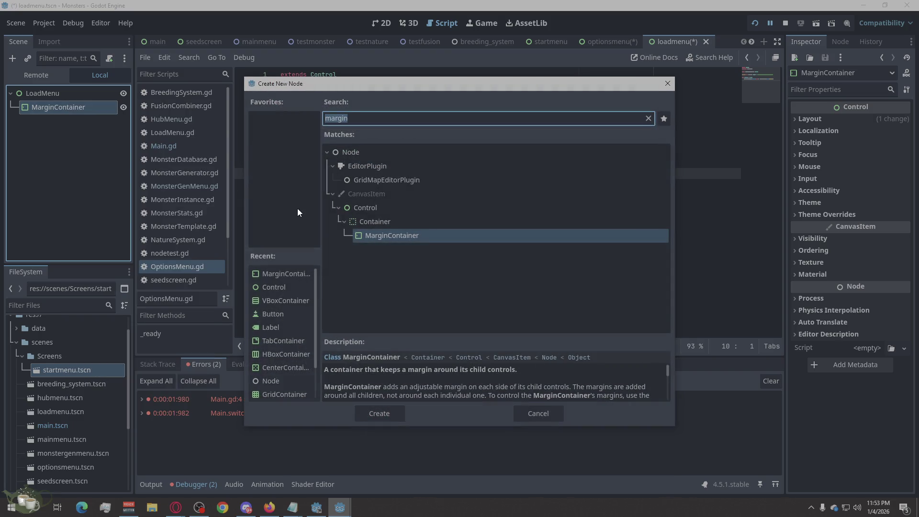
text(vb)
click(387, 413)
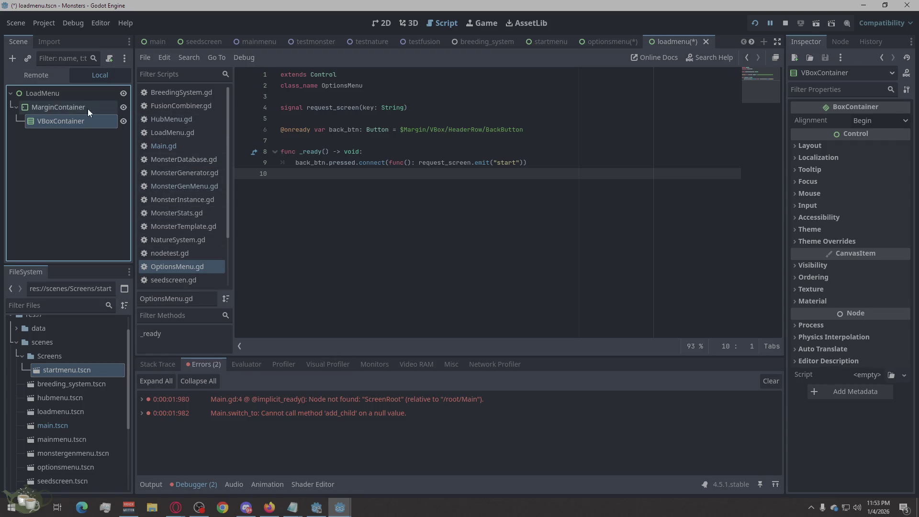
Step: Add an HBoxContainer under the VBoxContainer and an ItemList beneath it
right_click(68, 123)
click(103, 133)
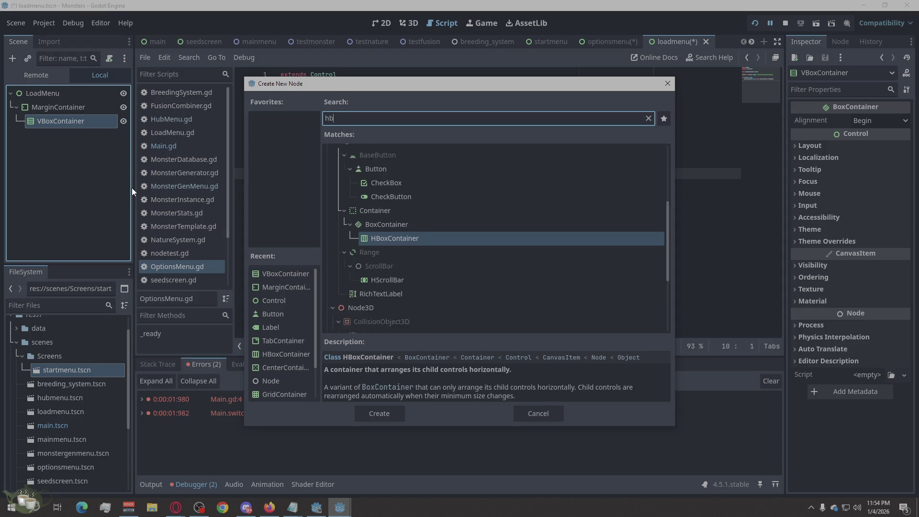
text(hboc)
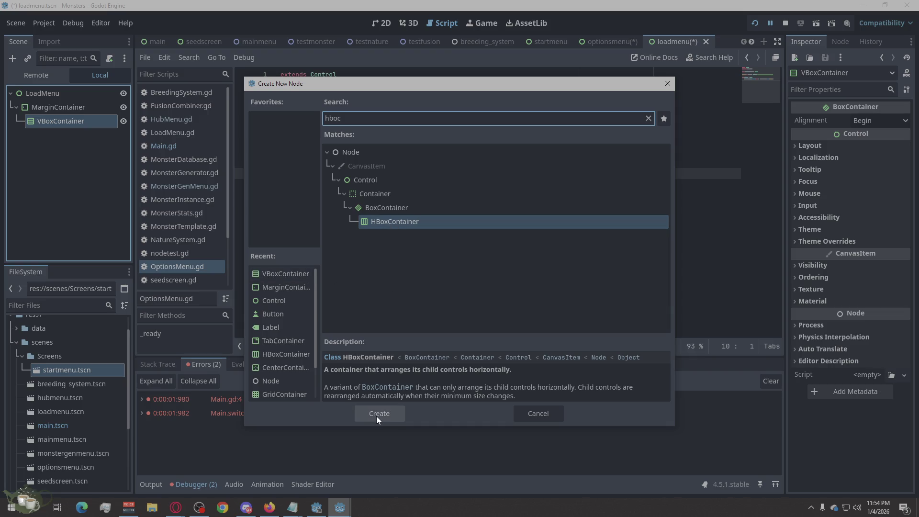
click(376, 415)
right_click(73, 137)
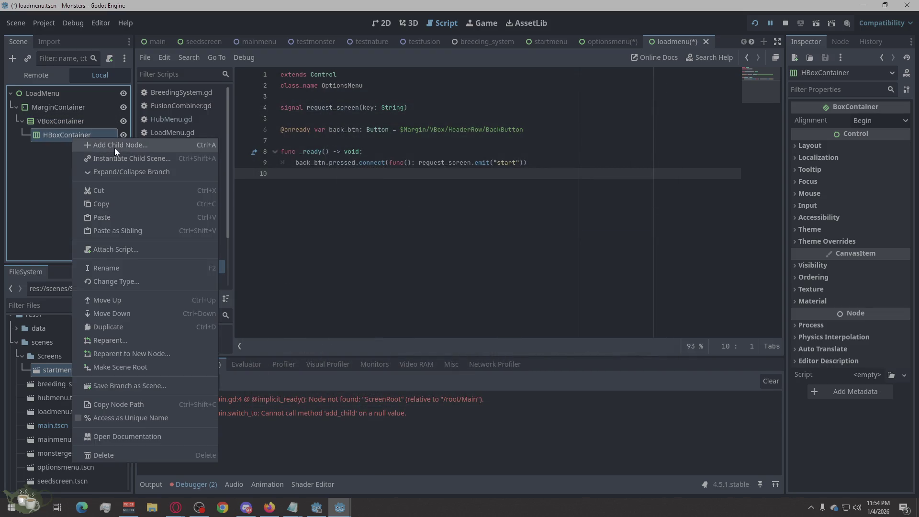
click(114, 148)
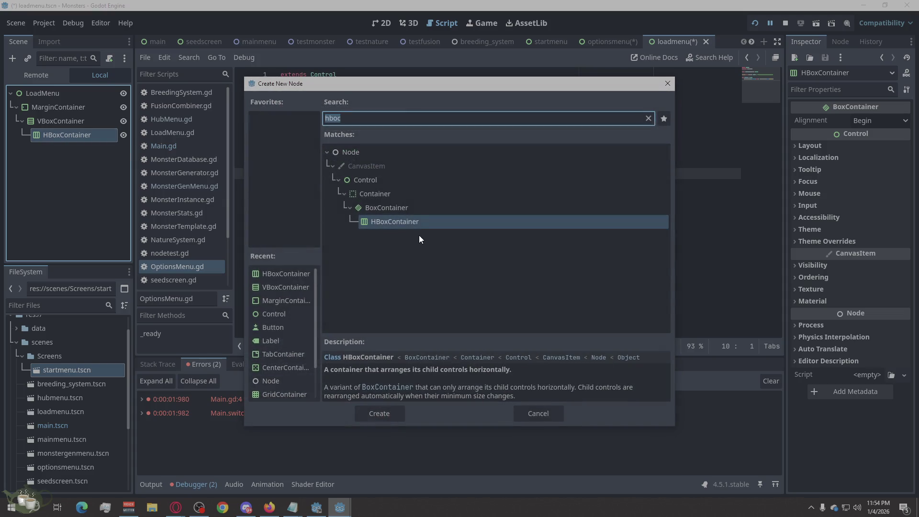
text(item)
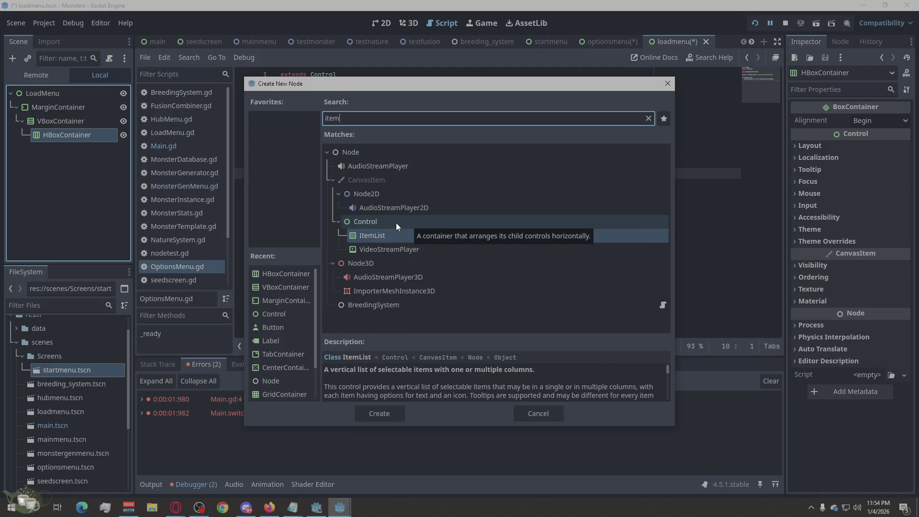
click(385, 409)
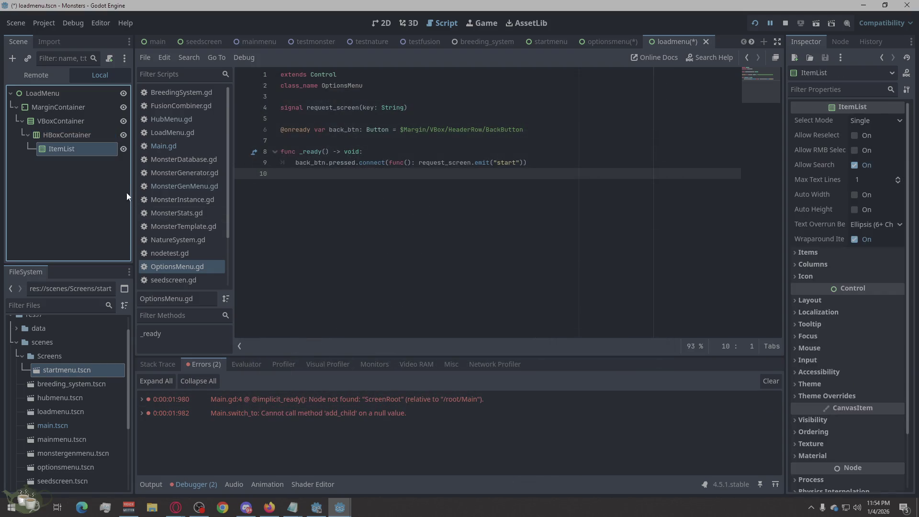
Step: Move ItemList up under VBoxContainer and add a Button beside it
drag(47, 138, 45, 154)
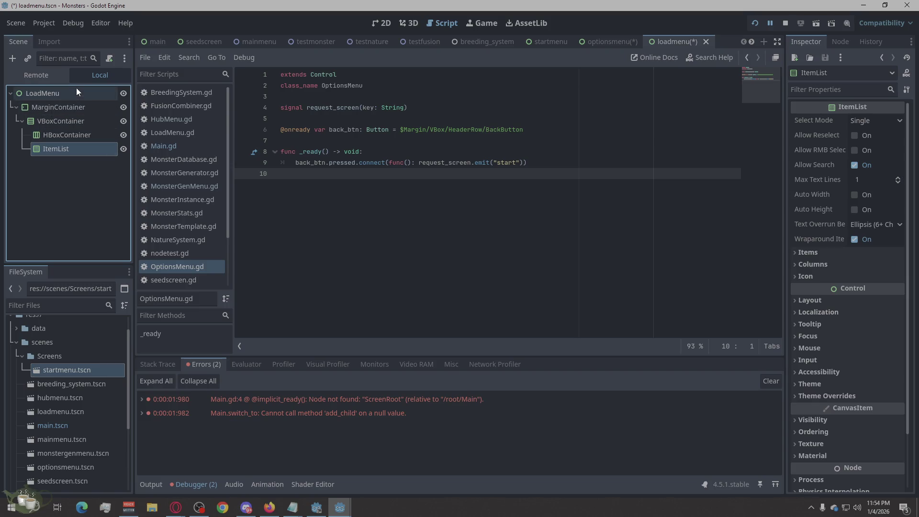
right_click(53, 122)
click(68, 129)
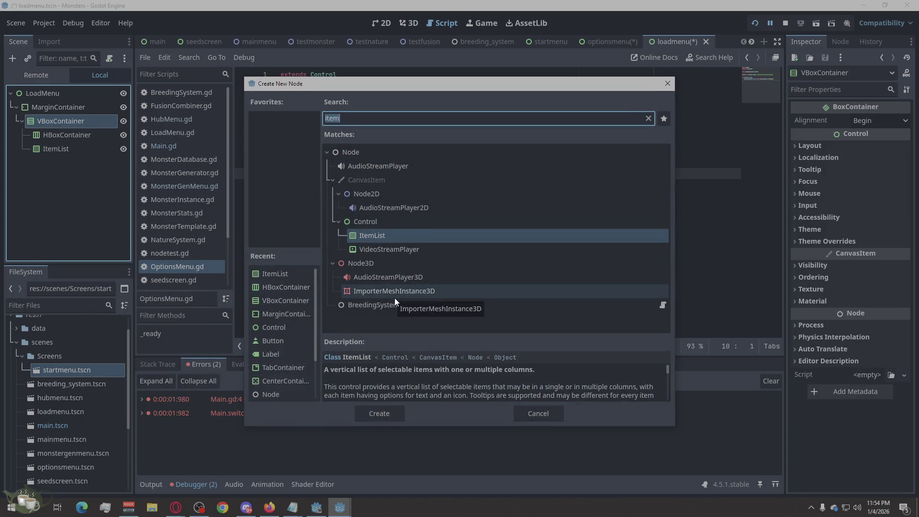
text(Button)
click(372, 409)
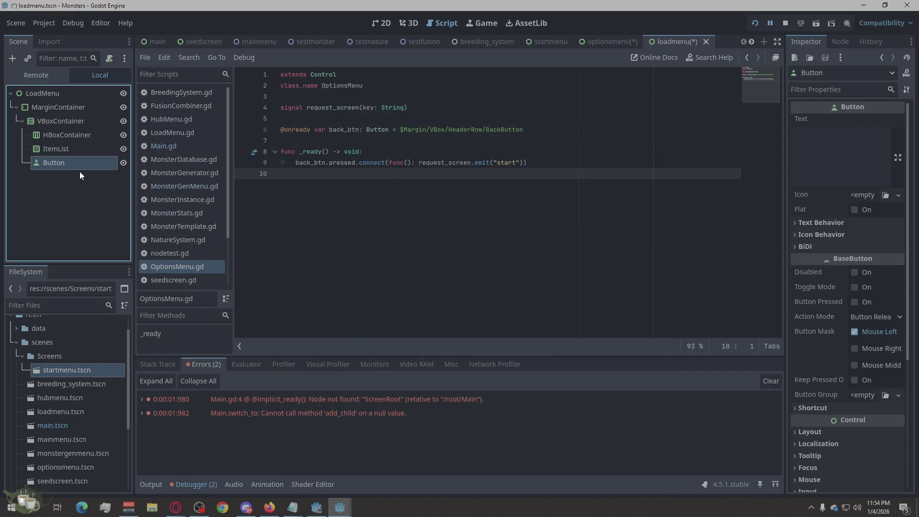
Step: Add a Label and a Button inside the HBoxContainer header row
right_click(73, 135)
click(108, 143)
text(L)
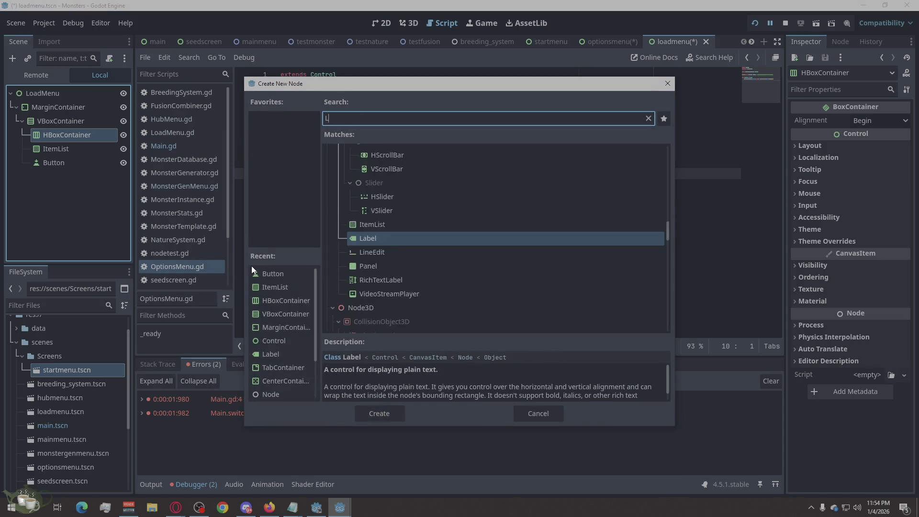
text(abel)
click(359, 412)
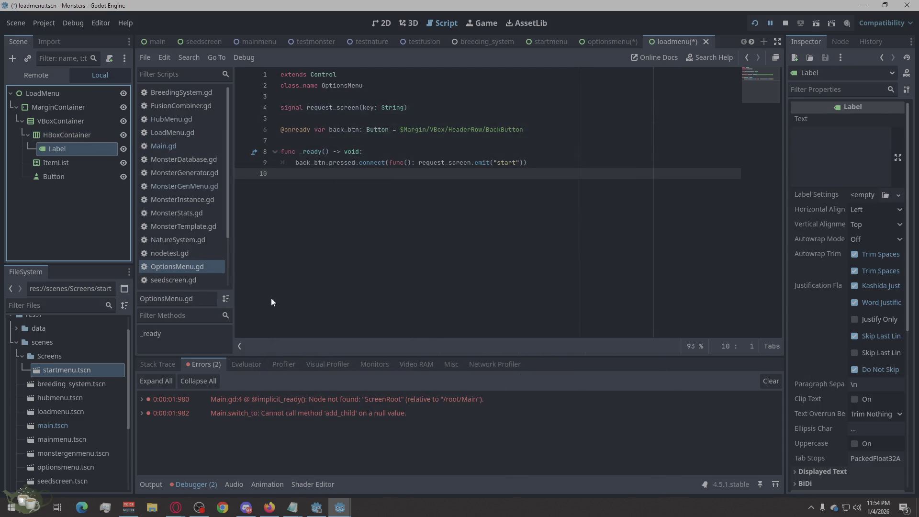
right_click(82, 130)
click(111, 139)
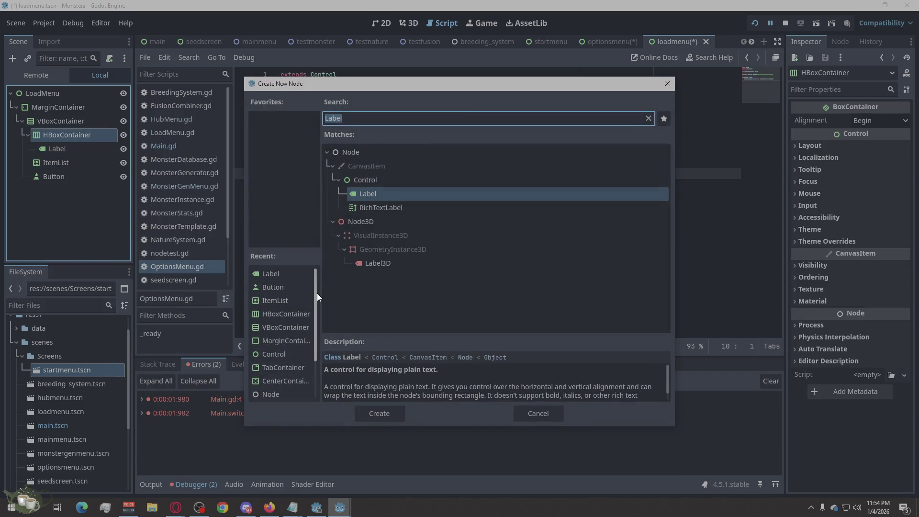
text(Button)
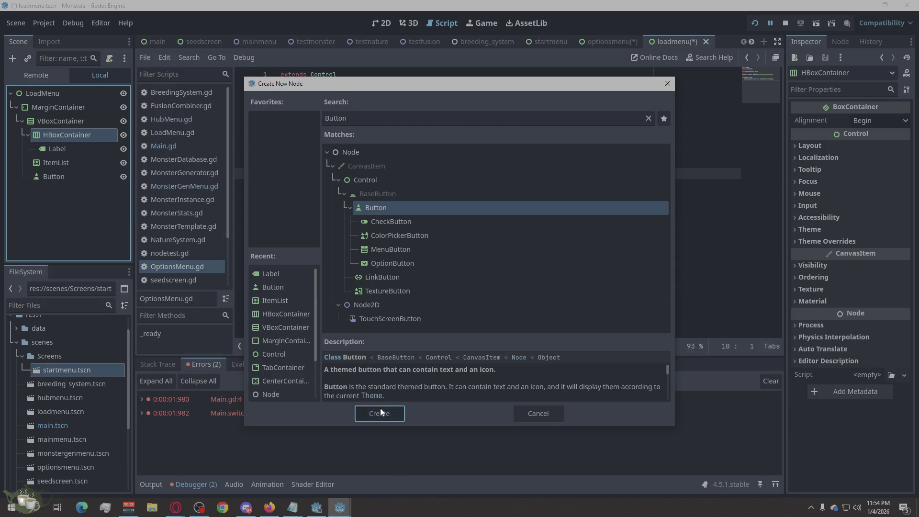
click(379, 413)
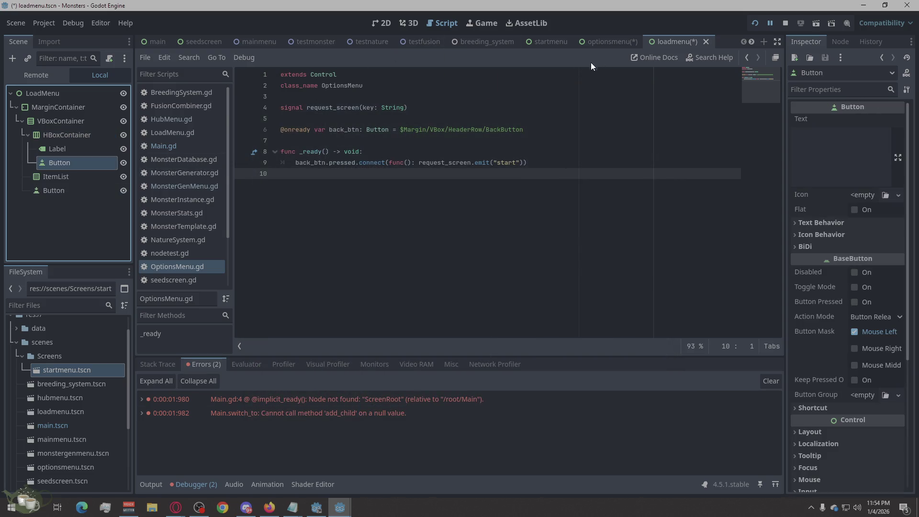
Step: Switch to the OptionsMenu scene and save it
click(610, 41)
key(ctrl+s)
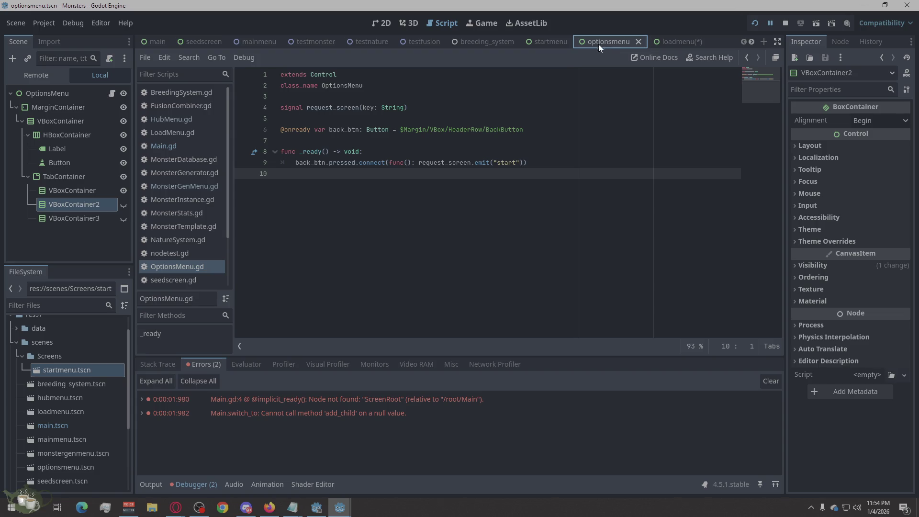
Step: Glance at the LoadMenu and StartMenu scenes, then return to OptionsMenu
click(661, 41)
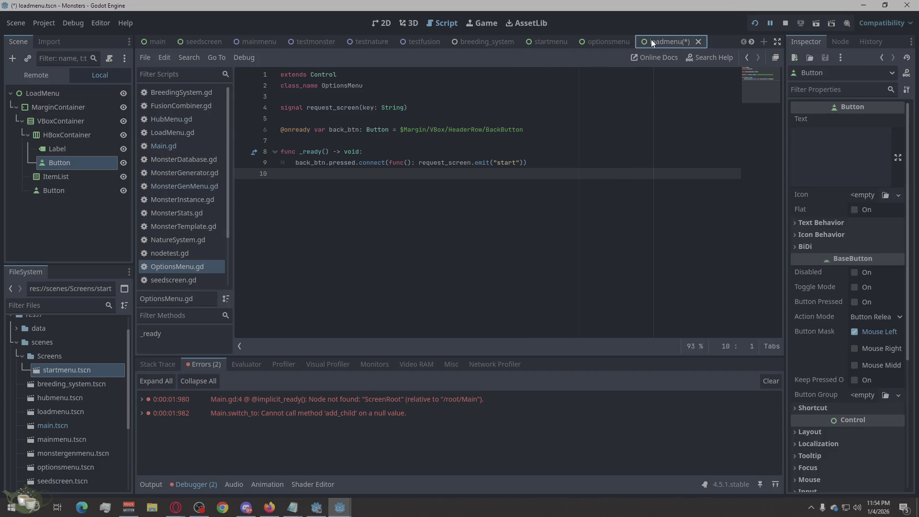
click(551, 41)
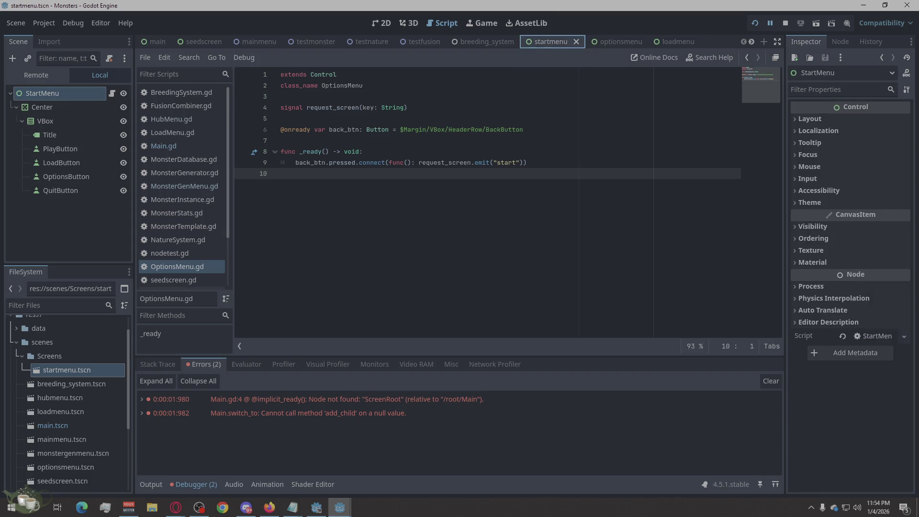
key(XF86AudioNext)
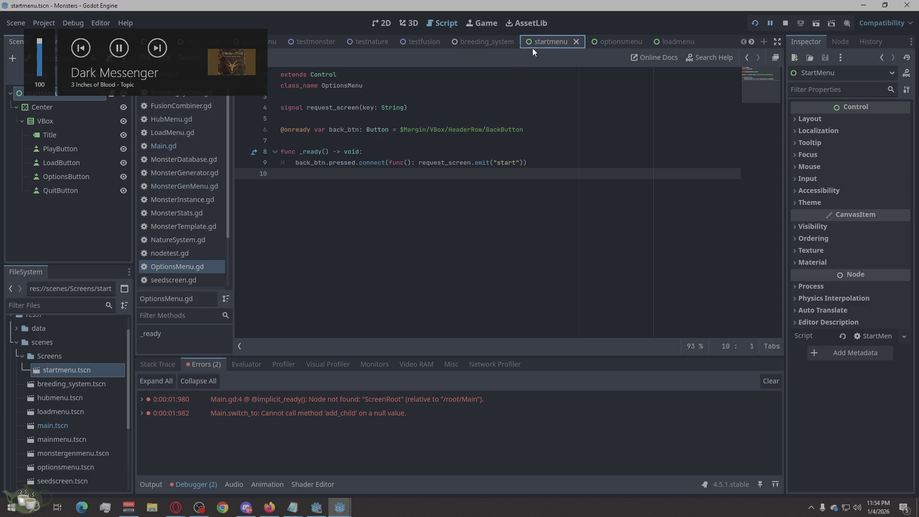
click(618, 41)
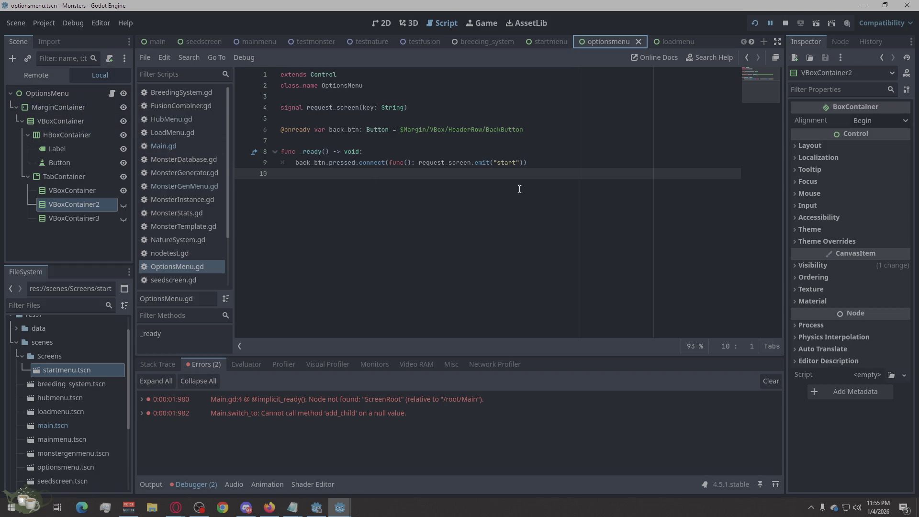
Step: Rename OptionsMenu's containers to Margin, VBox and HeaderRow
click(82, 109)
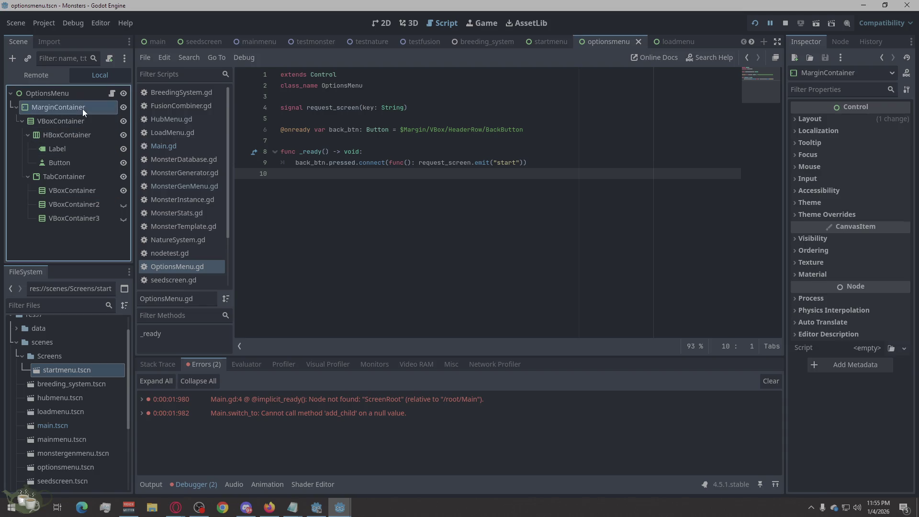
click(91, 108)
key(shift+Left)
key(shift+Left)
key(shift+Left)
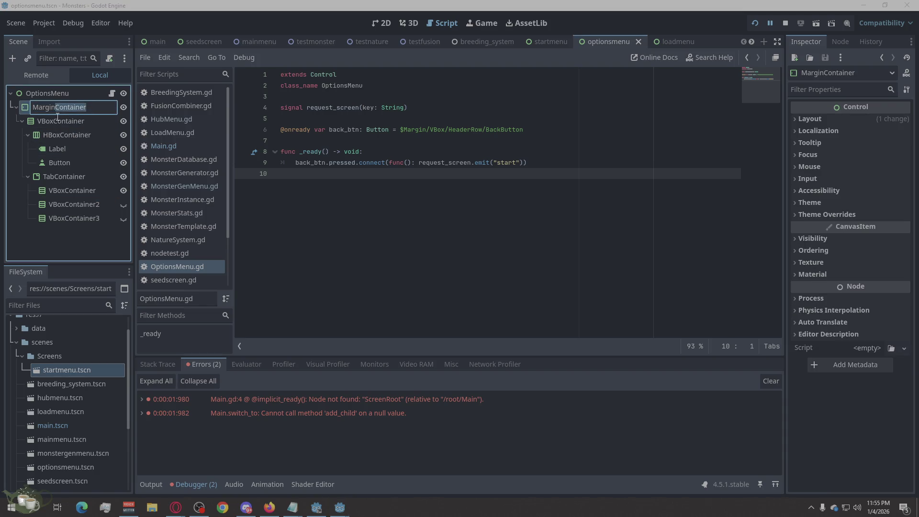
click(77, 123)
click(86, 121)
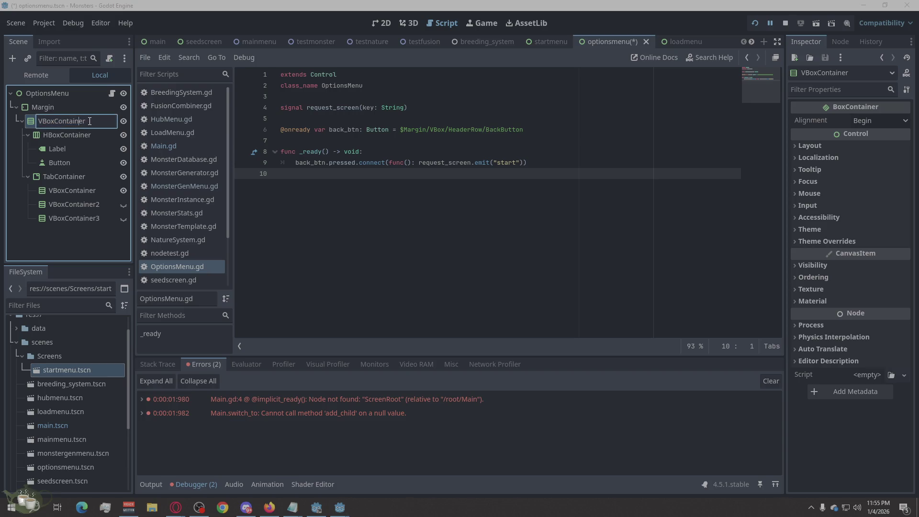
key(shift+Left)
key(shift+Left)
key(shift+Left)
key(BackSpace)
click(74, 136)
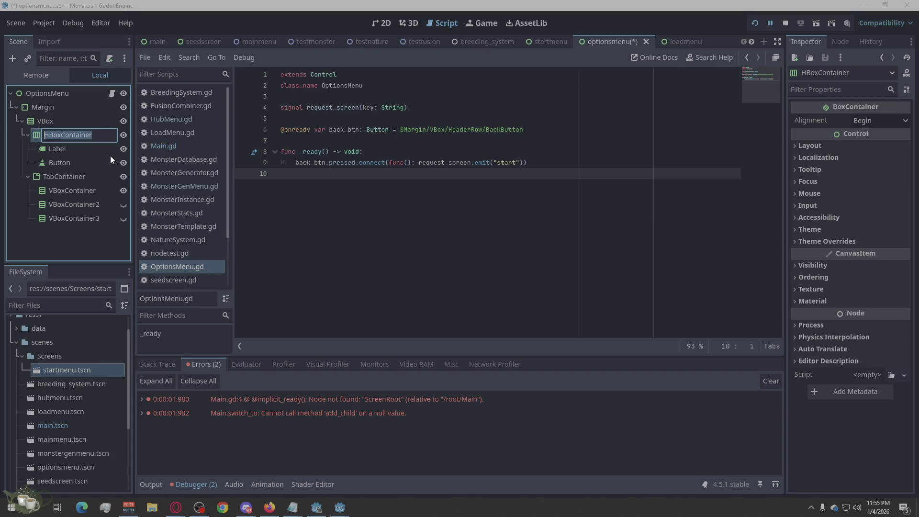
text(HeaderRow)
key(Return)
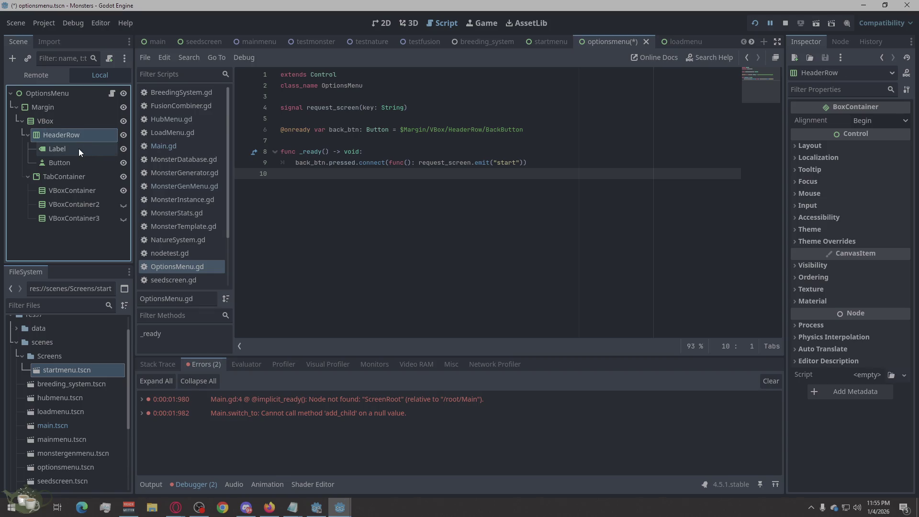
Step: Rename the header Label to Title and Button to BackButton, and begin renaming TabContainer
double_click(79, 148)
text(Title)
double_click(62, 161)
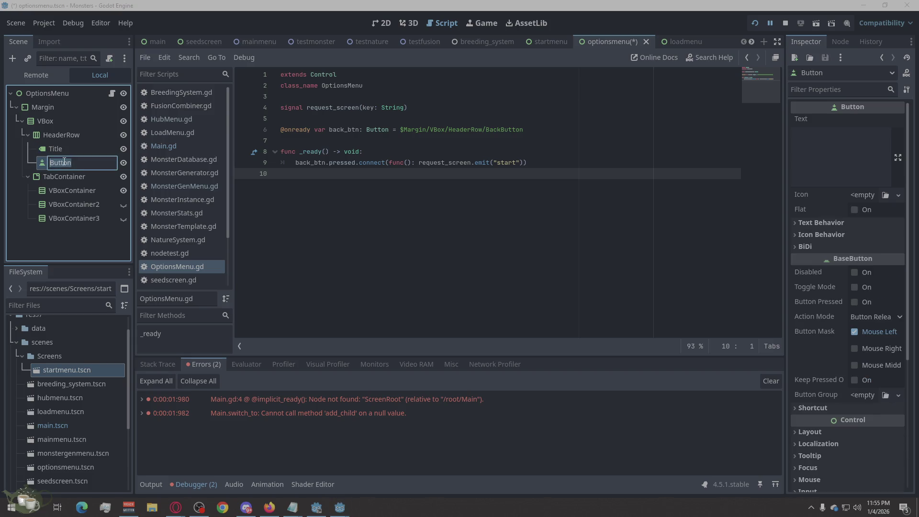
text(BackButton)
double_click(76, 180)
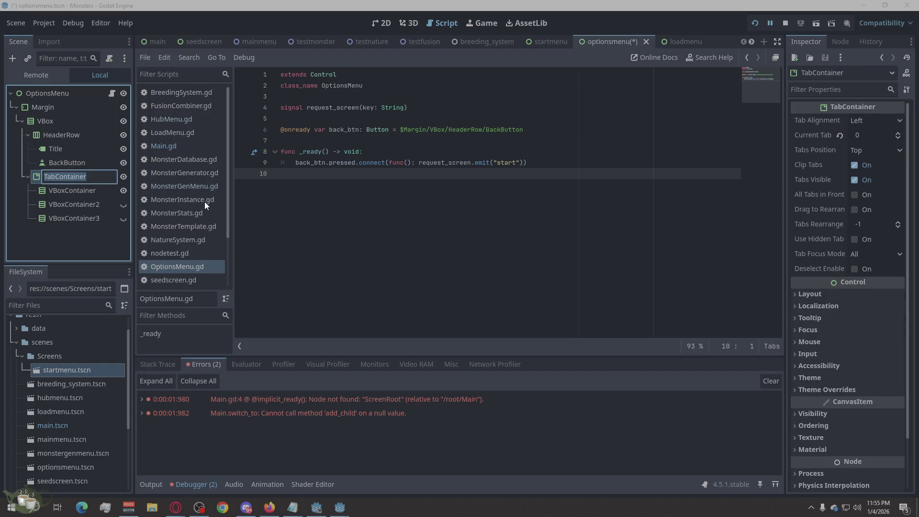
text(sa)
key(BackSpace)
Step: Rename the TabContainer node to Tabs
key(Return)
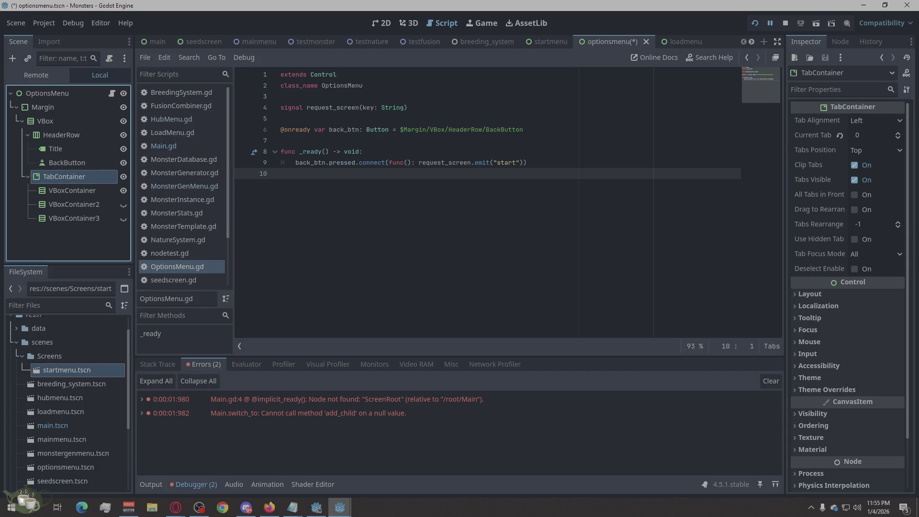
click(72, 178)
text(T)
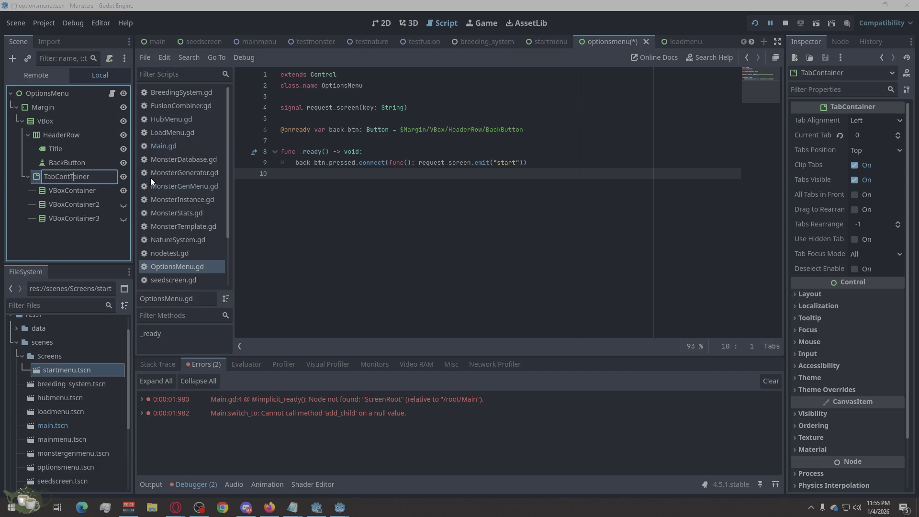
drag(101, 176, 3, 184)
text(tabs)
click(73, 191)
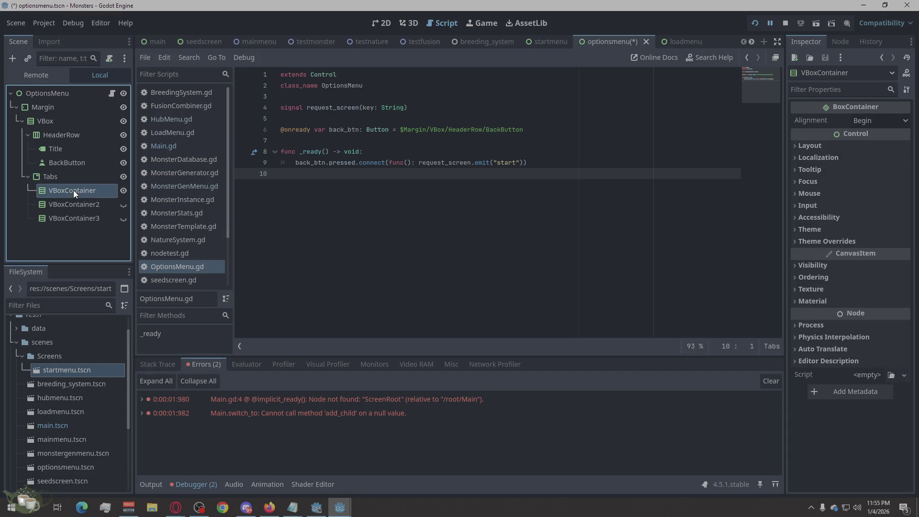
Step: Rename the three tab pages to Graphics, Audio and Input, then move to the loadmenu scene
click(78, 190)
text(Graphics)
key(Return)
click(85, 200)
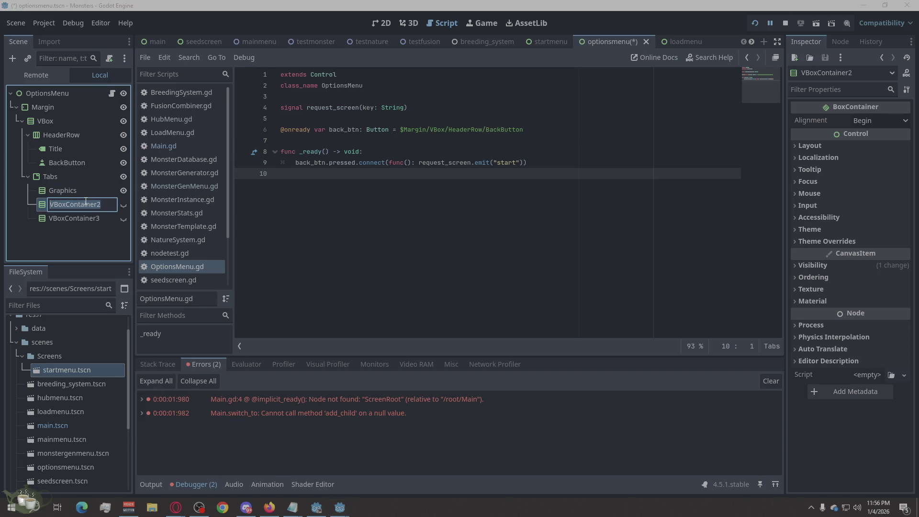
text(Audio)
click(92, 220)
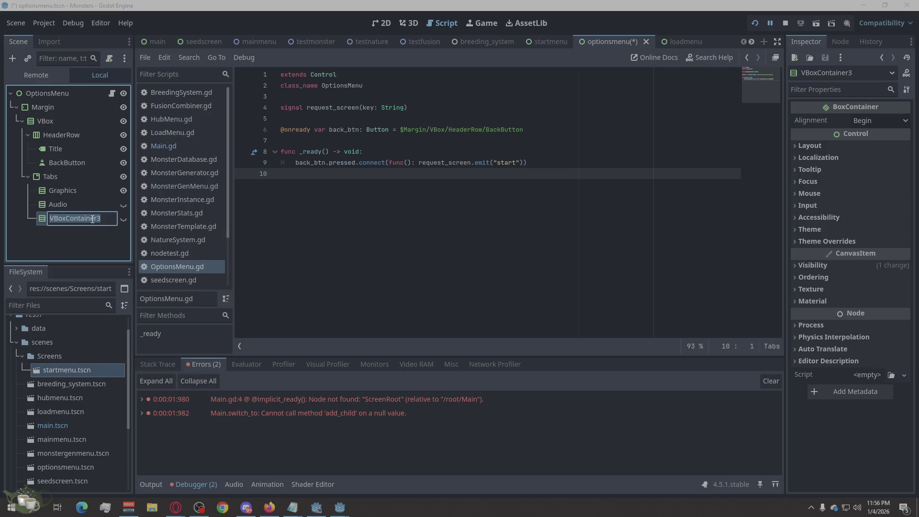
text(Inpuit)
key(Return)
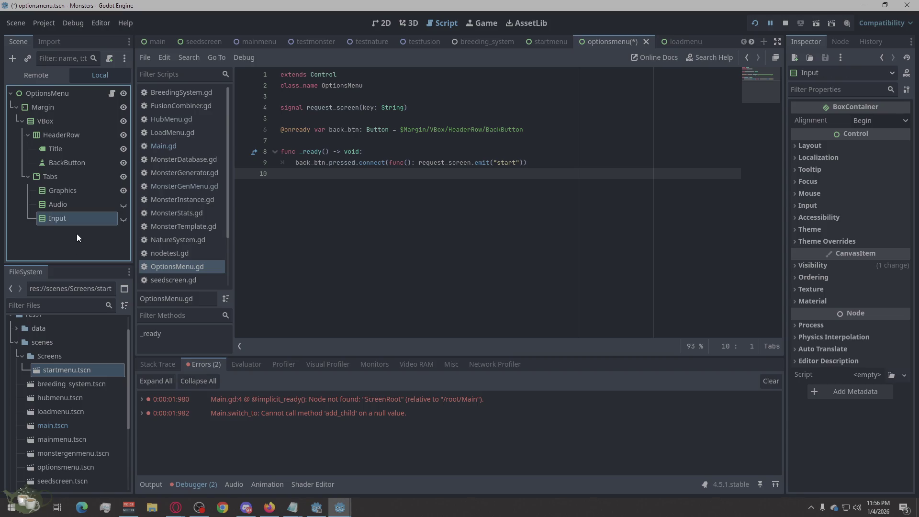
click(669, 41)
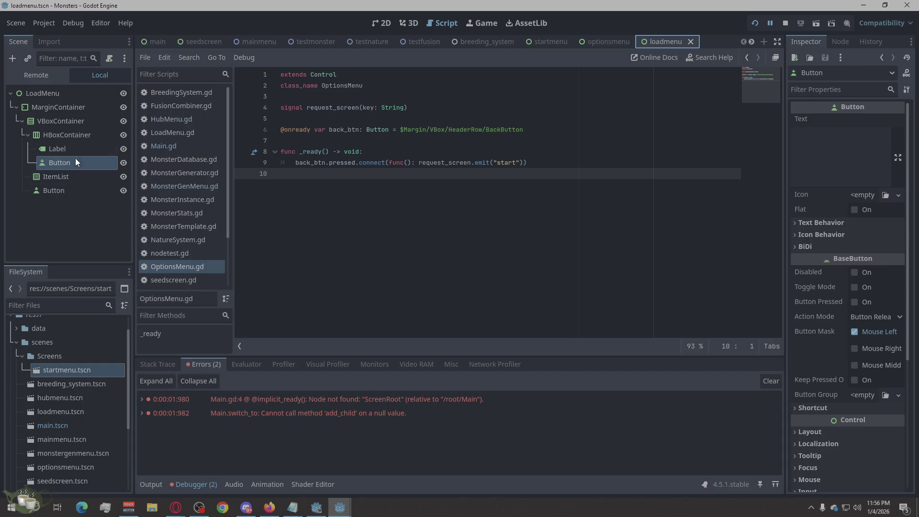
Step: Rename LoadMenu's containers to HeaderRow, VBox and Margin
click(83, 134)
drag(100, 134, 66, 147)
text(HeaderRo)
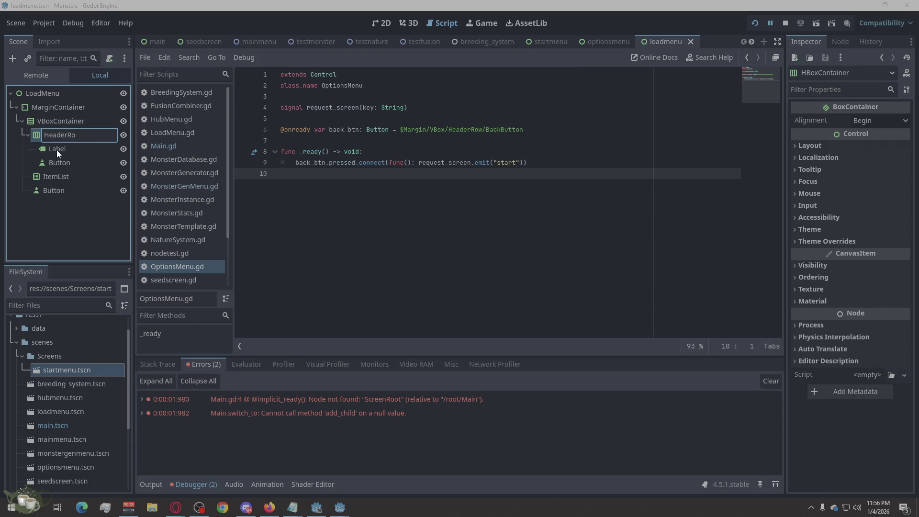
click(94, 119)
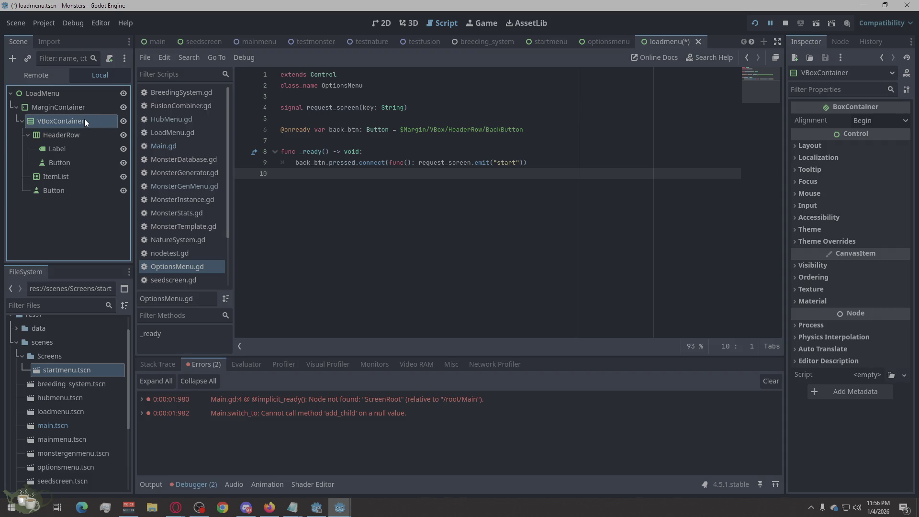
click(85, 119)
drag(95, 119, 54, 121)
key(BackSpace)
click(80, 107)
drag(88, 107, 55, 107)
key(BackSpace)
key(Return)
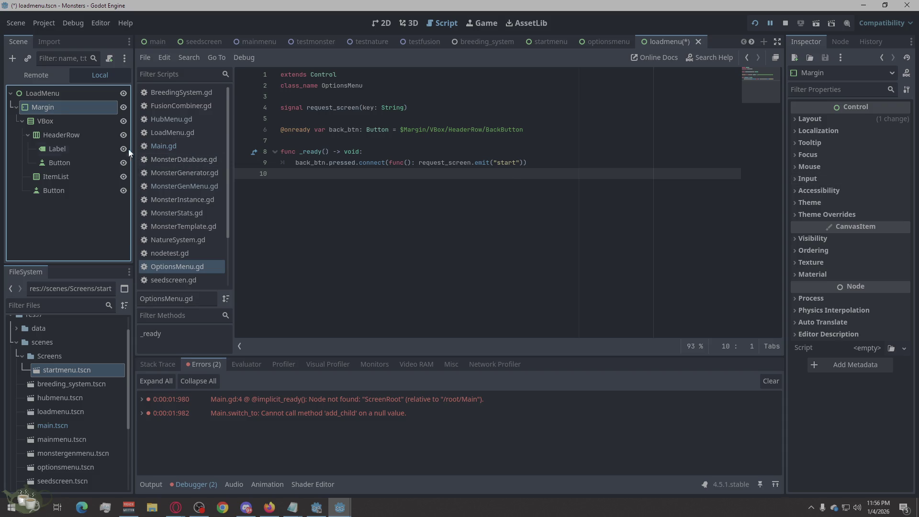
Step: Rename the remaining nodes to Title, BackButton, SaveList and LoadSelected
click(72, 147)
text(Title)
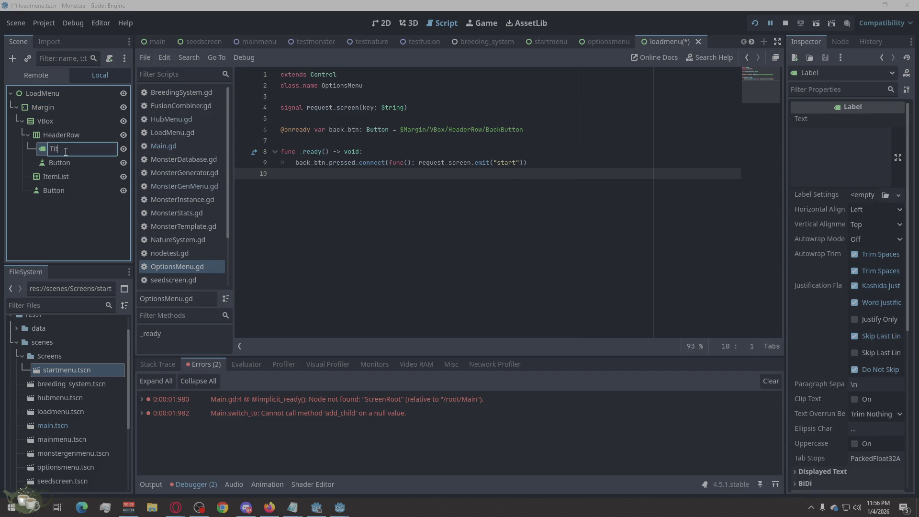
click(68, 166)
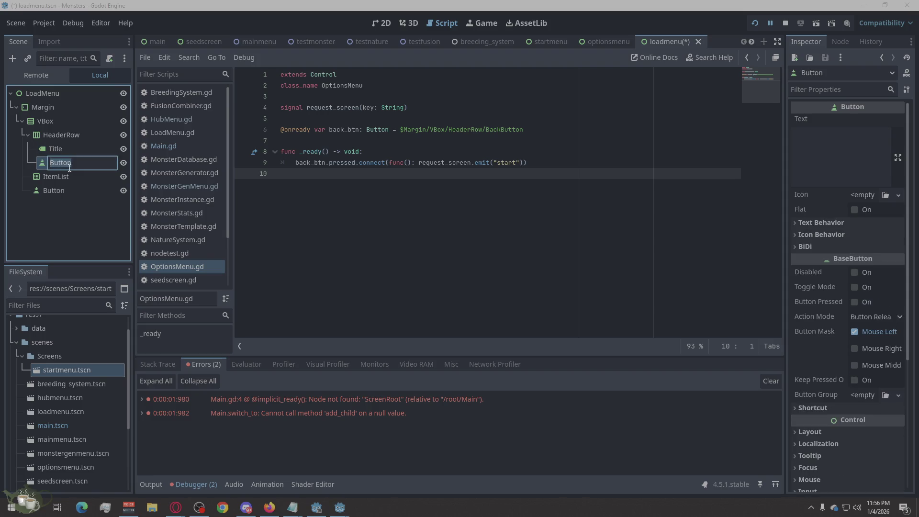
text(Backbut)
key(BackSpace)
key(BackSpace)
key(BackSpace)
text(Button)
double_click(50, 173)
text(SaveList)
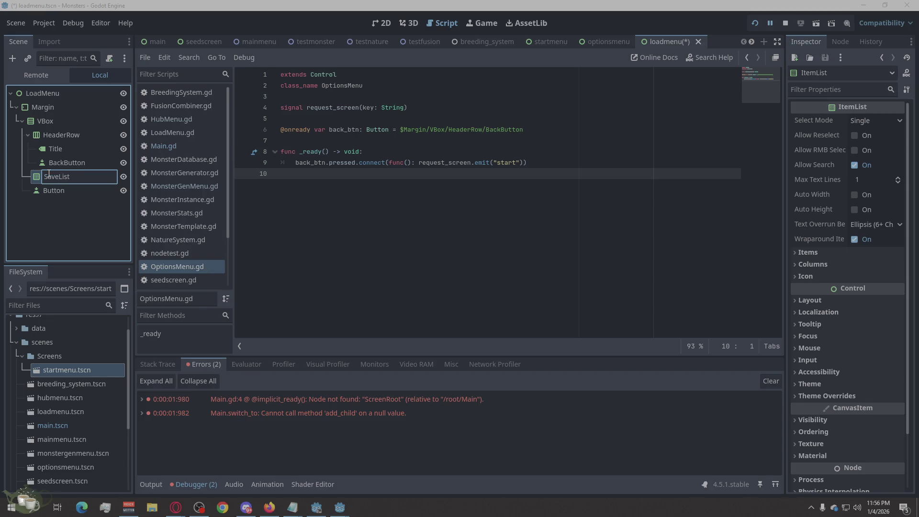
double_click(56, 196)
text(LoadSelected)
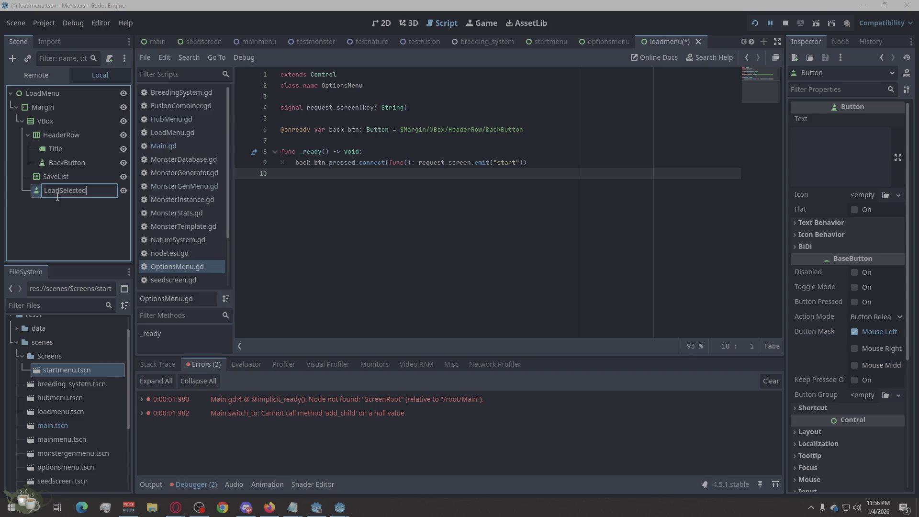
key(Return)
click(103, 220)
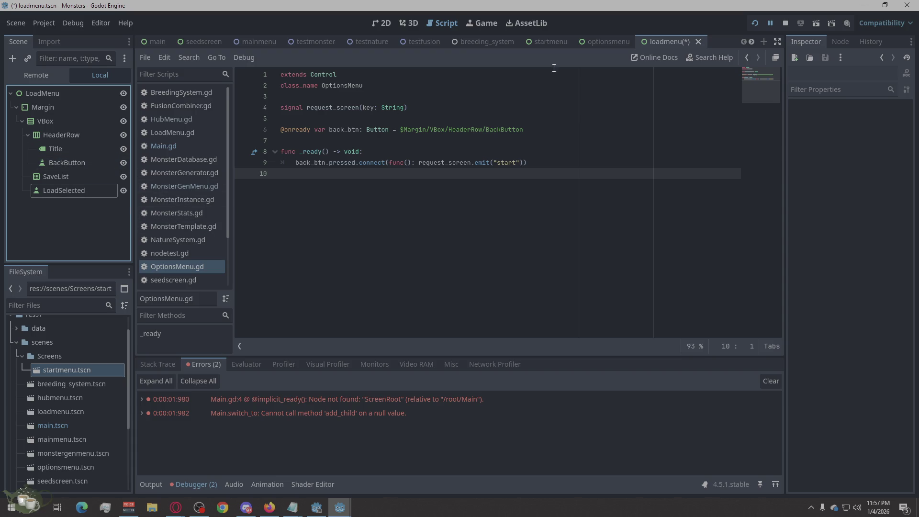
scroll(199, 223, down, 1)
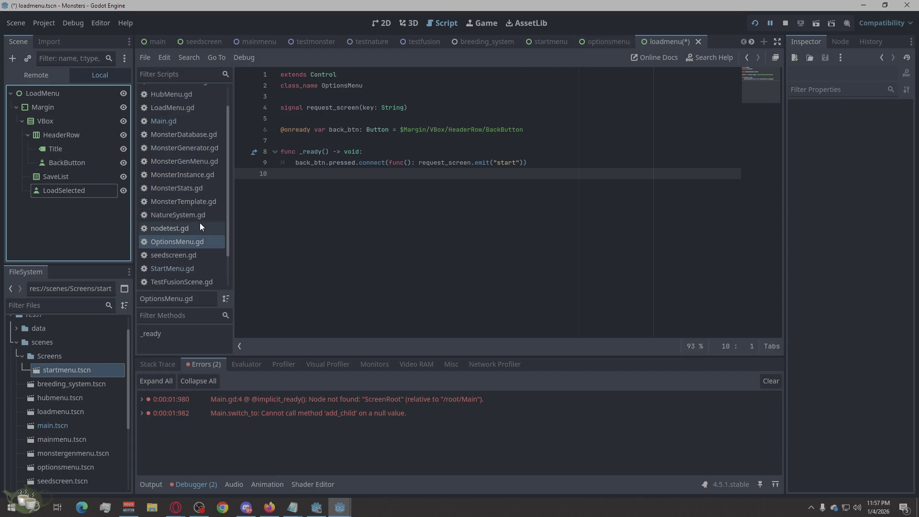
scroll(207, 197, up, 1)
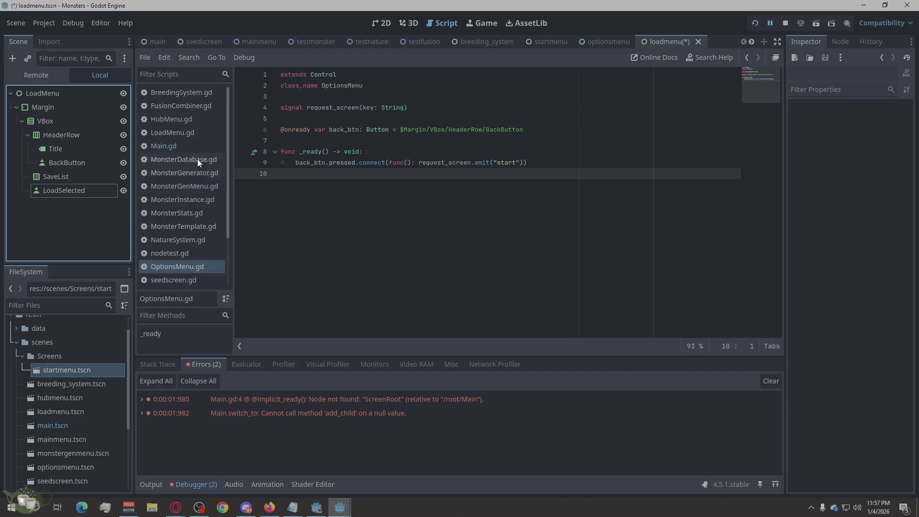
Step: Replace LoadMenu.gd with the pasted back-button menu script and save scene and script
click(191, 136)
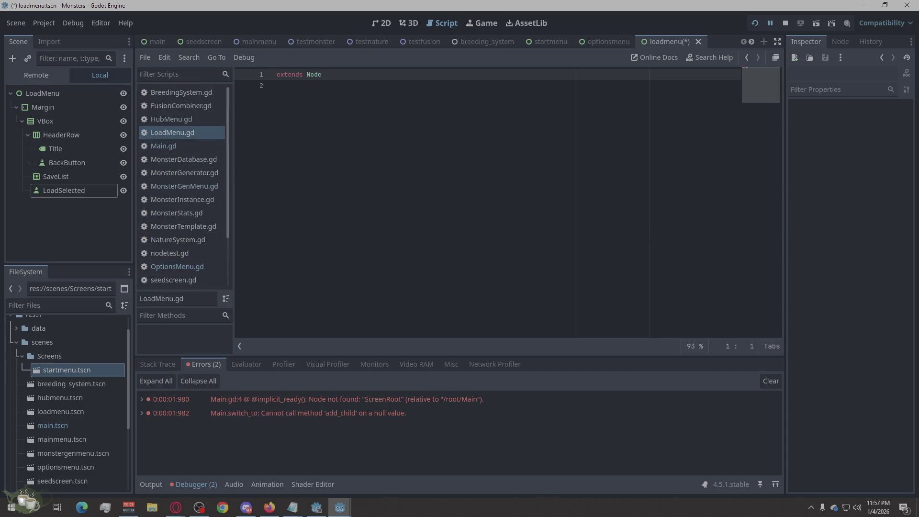
key(ctrl+a)
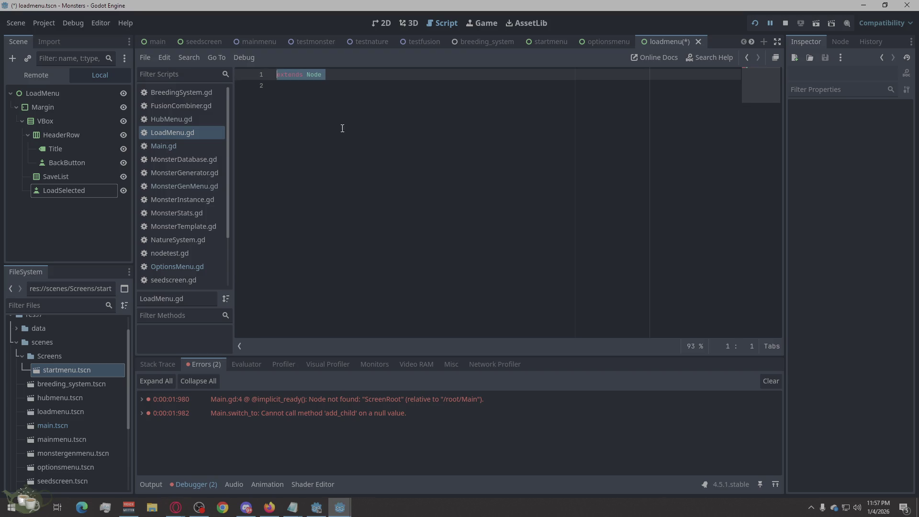
text(extends Control class_name LoadMenu  signal request_screen(key: String)  @onready var back_btn: Button = $Margin/VBox/HeaderRow/BackButton  func _ready() -> void: 	back_btn.pressed.connect(func(): request_screen.emit("start")))
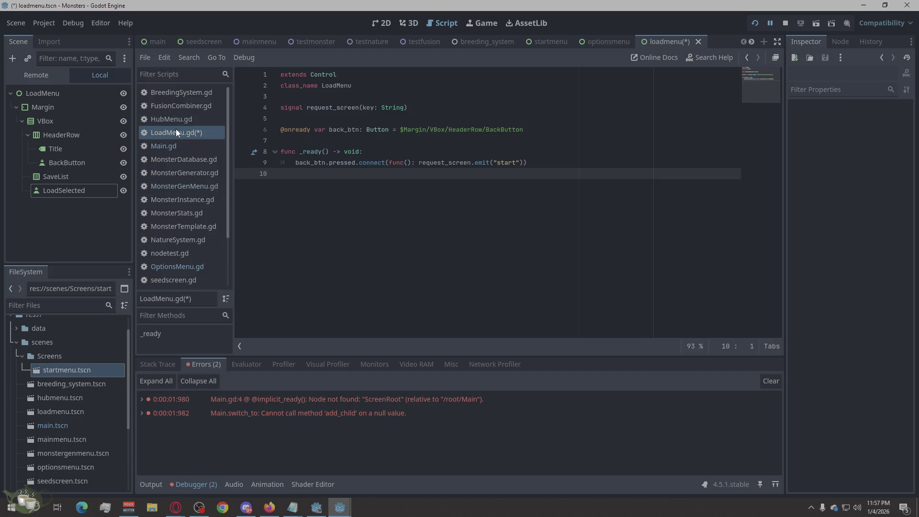
click(93, 91)
key(ctrl+s)
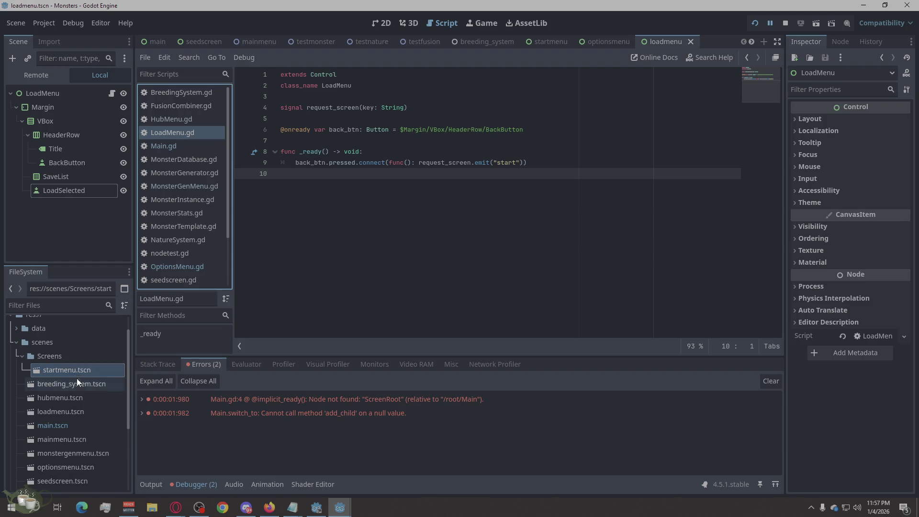
Step: Create a new Screens folder inside the Scripts folder
click(21, 355)
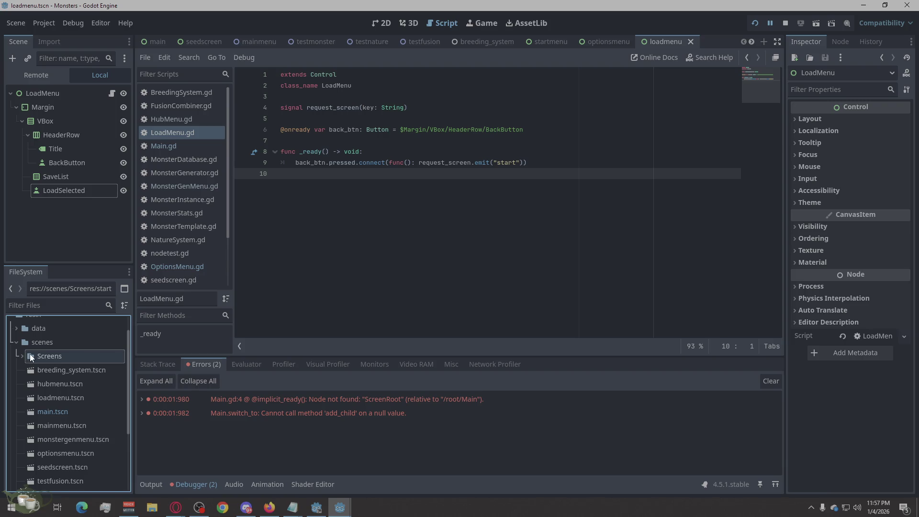
scroll(43, 359, down, 3)
click(20, 426)
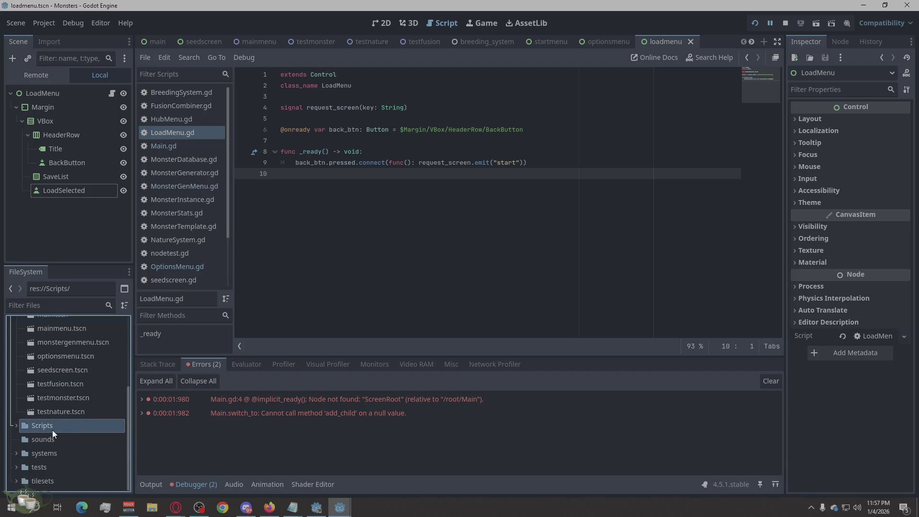
scroll(72, 425, down, 3)
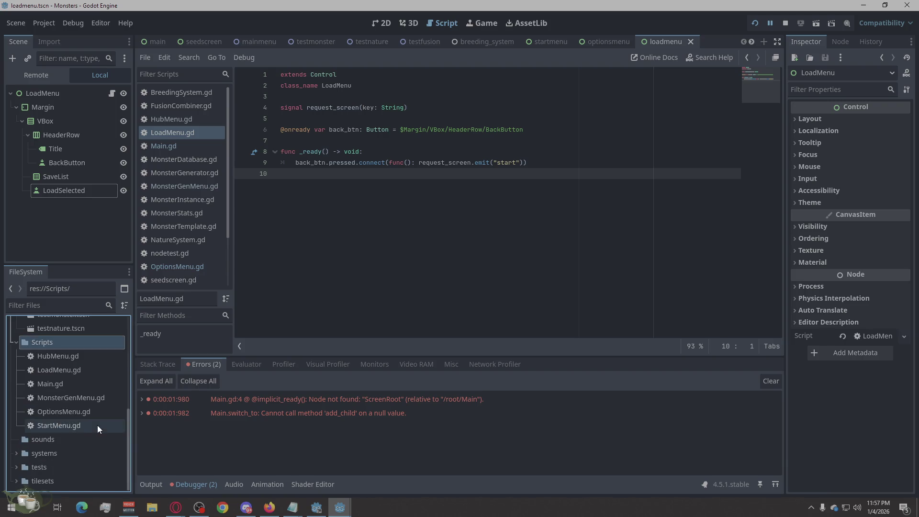
right_click(44, 346)
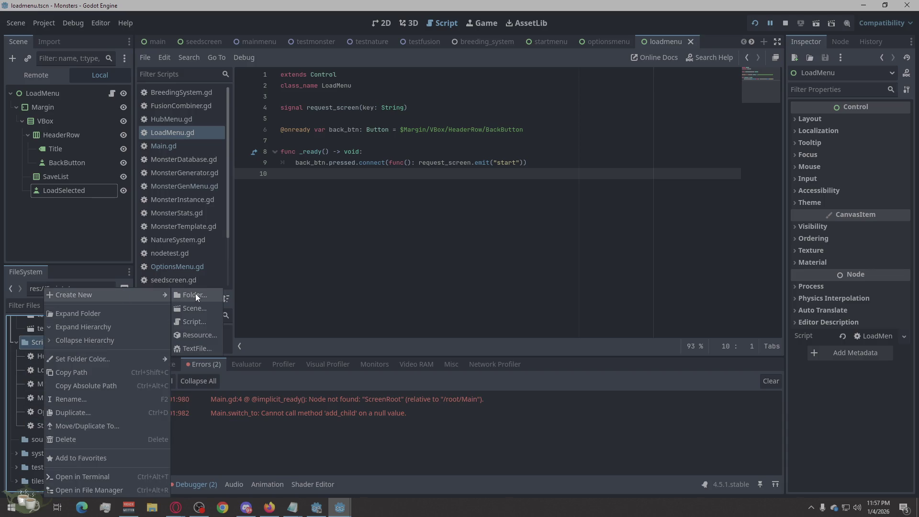
click(196, 294)
text(Sc)
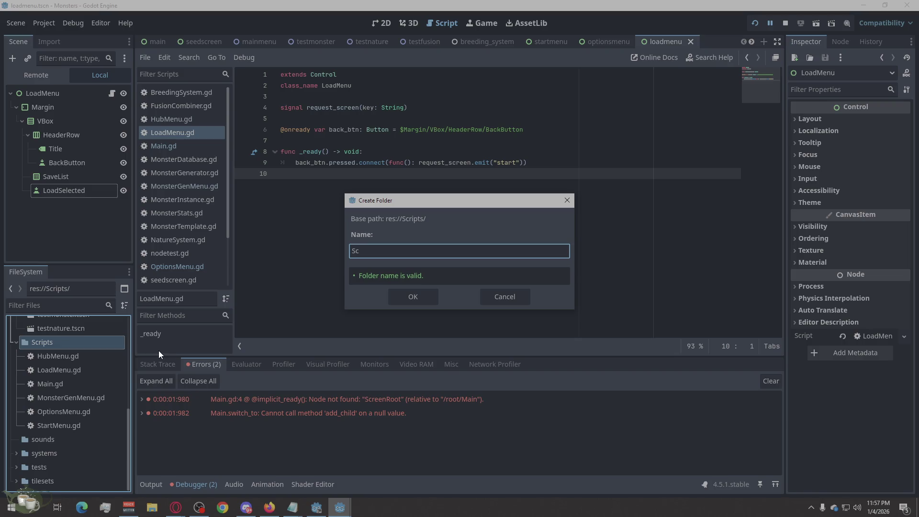
key(BackSpace)
key(BackSpace)
text(Screens)
click(413, 297)
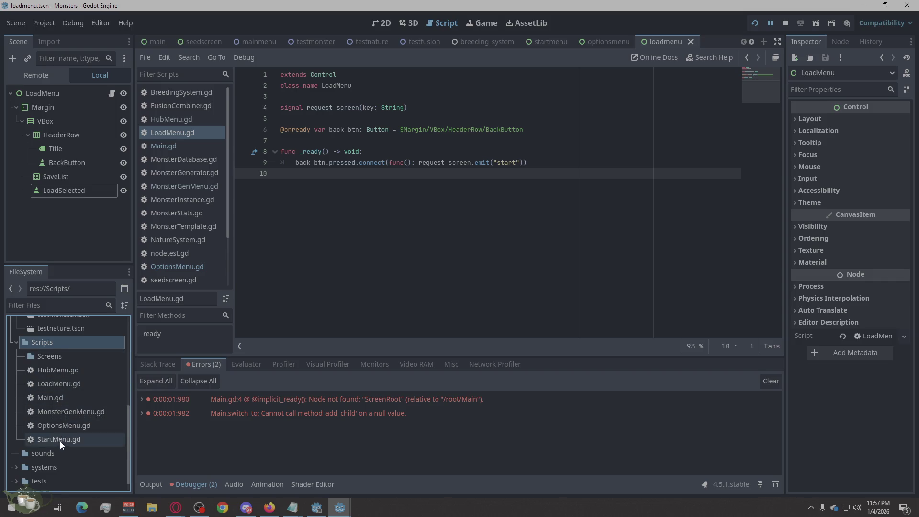
Step: Move StartMenu.gd and OptionsMenu.gd into the Scripts/Screens folder
drag(61, 439, 52, 357)
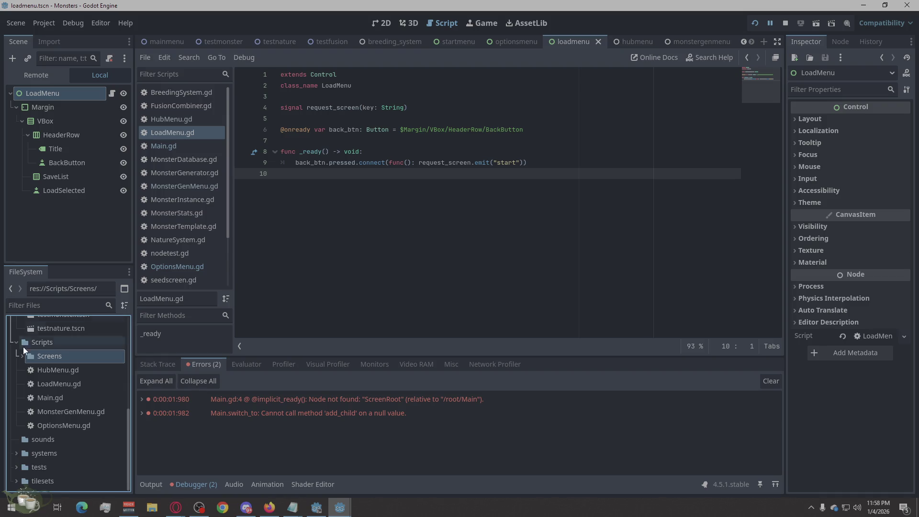
scroll(73, 396, up, 3)
scroll(73, 395, up, 1)
scroll(71, 394, down, 4)
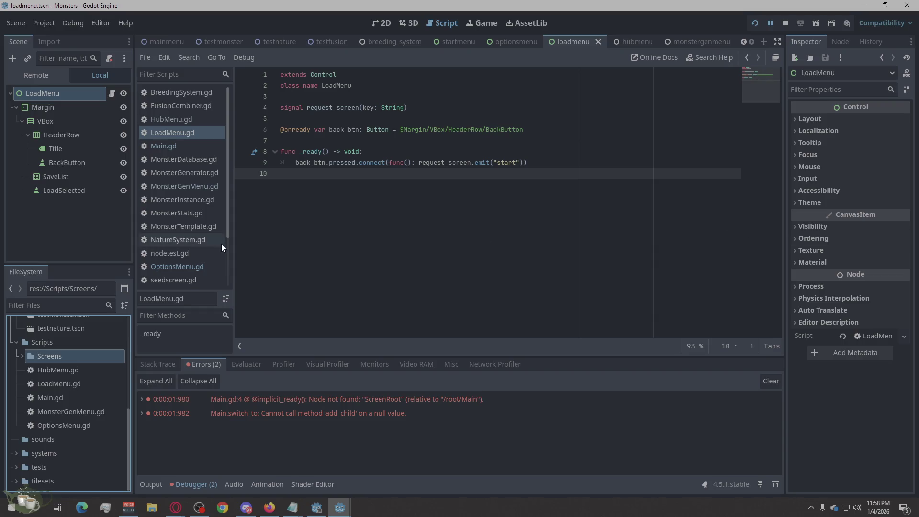
drag(60, 421, 48, 353)
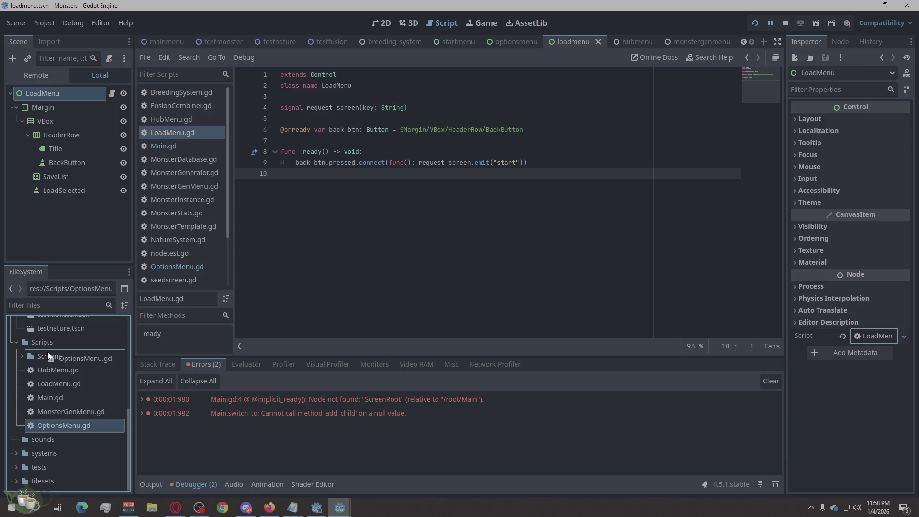
drag(46, 423, 47, 356)
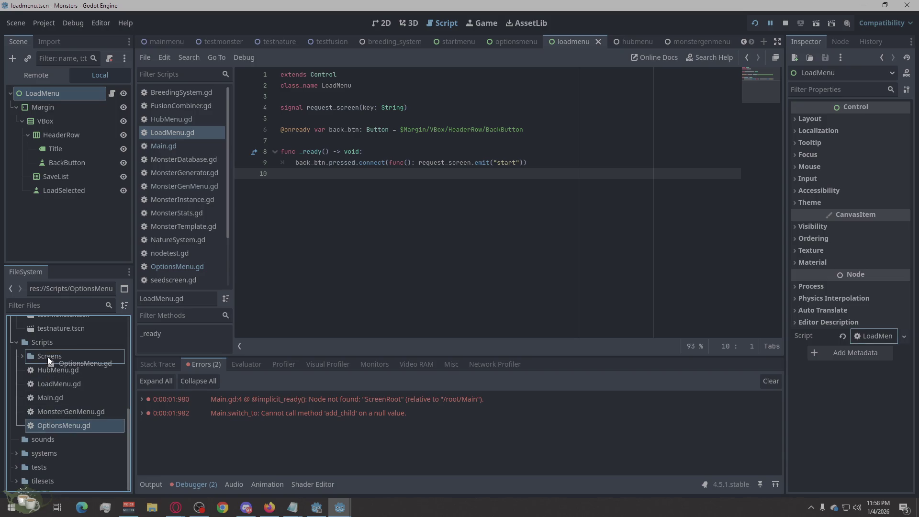
scroll(93, 406, up, 3)
scroll(70, 404, up, 2)
scroll(66, 389, down, 2)
scroll(66, 389, down, 1)
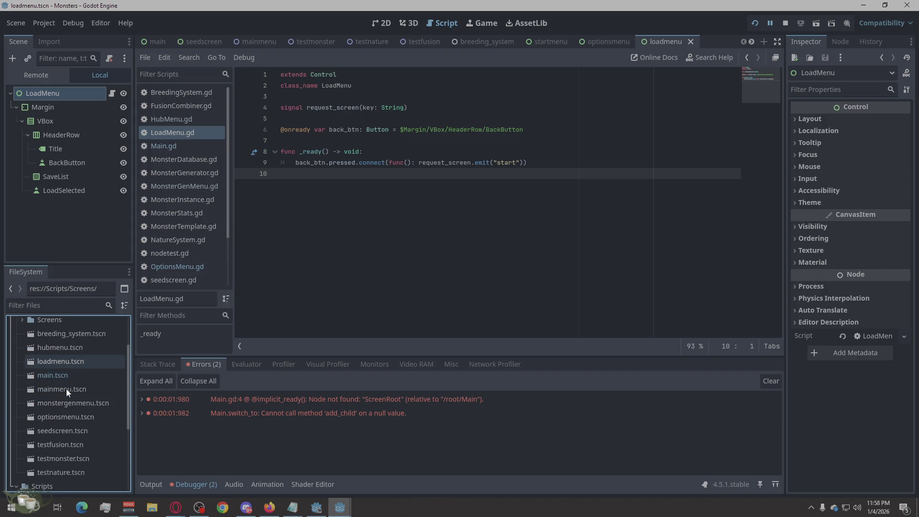
scroll(87, 396, up, 2)
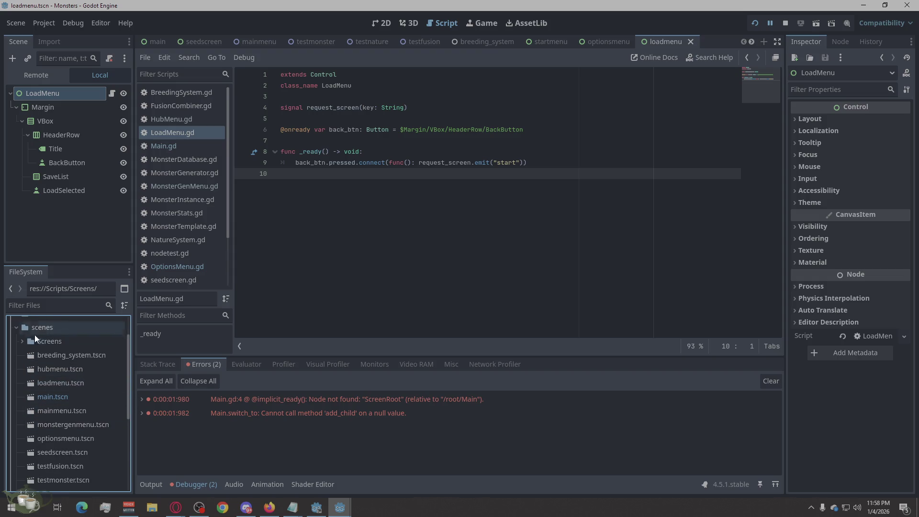
scroll(80, 388, down, 3)
scroll(80, 388, up, 1)
scroll(67, 404, up, 1)
Step: Move optionsmenu.tscn and loadmenu.tscn into scenes/Screens, then stop the running game
drag(63, 418, 51, 355)
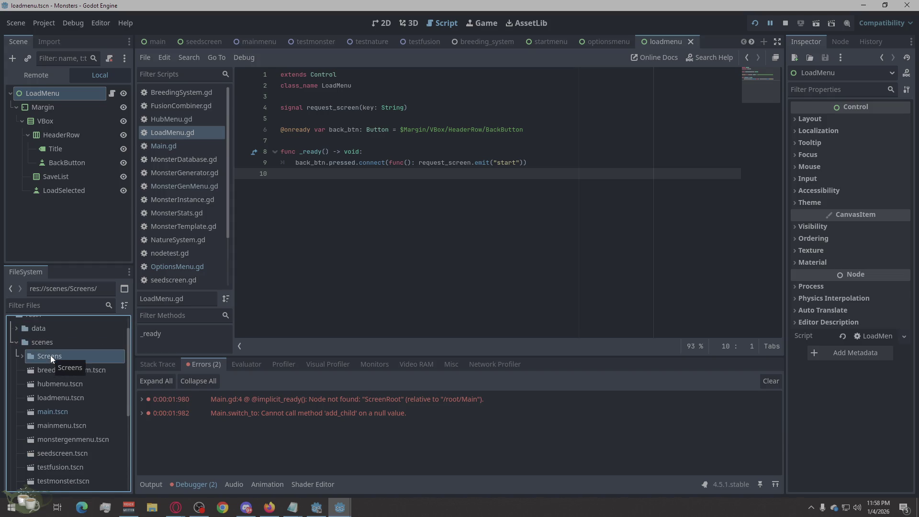
click(20, 356)
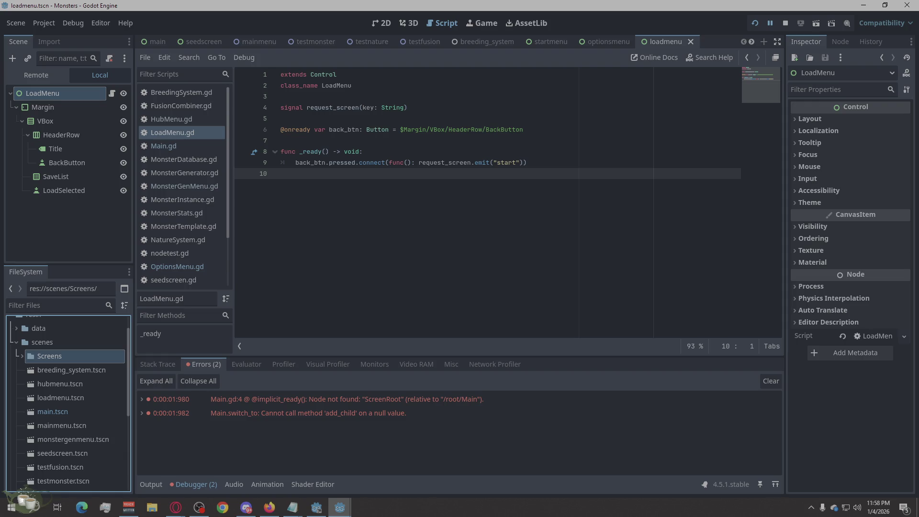
drag(46, 399, 48, 356)
scroll(68, 355, down, 3)
scroll(66, 361, down, 3)
drag(52, 407, 56, 380)
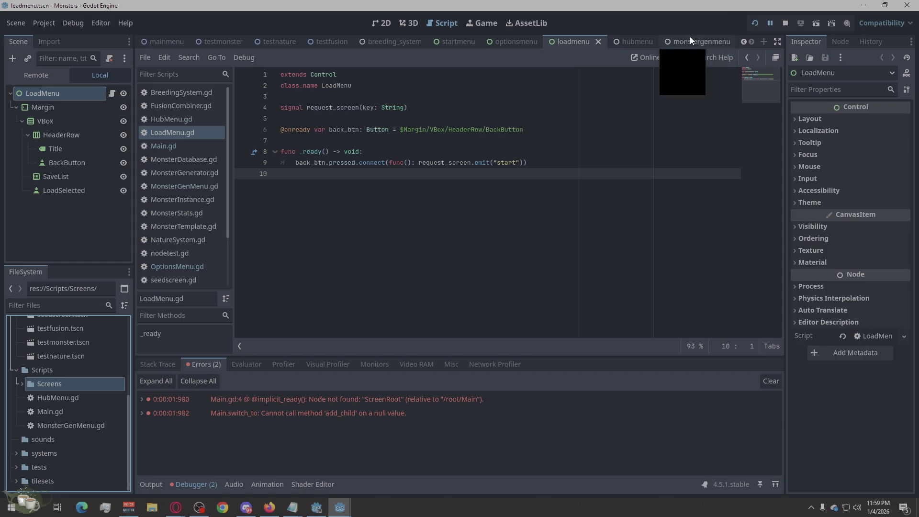
click(783, 22)
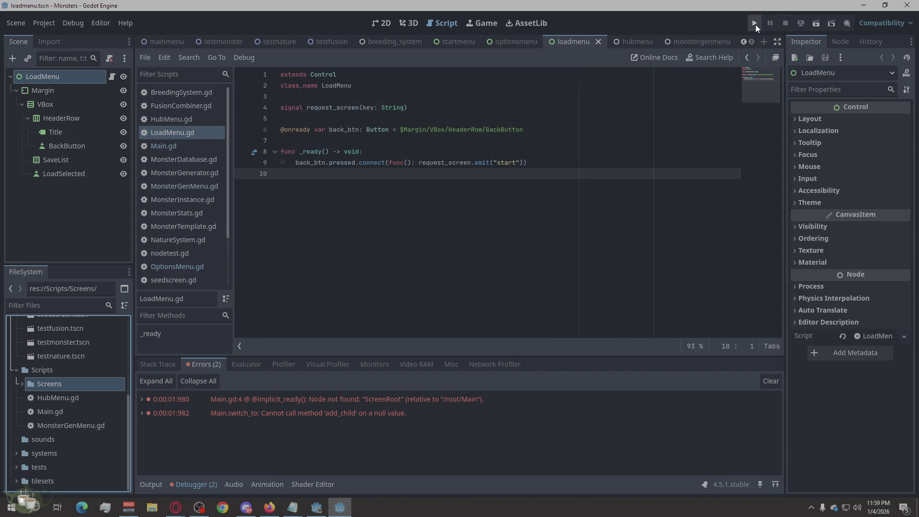
Step: Run the game and review the add_child null error and its stack trace
click(755, 25)
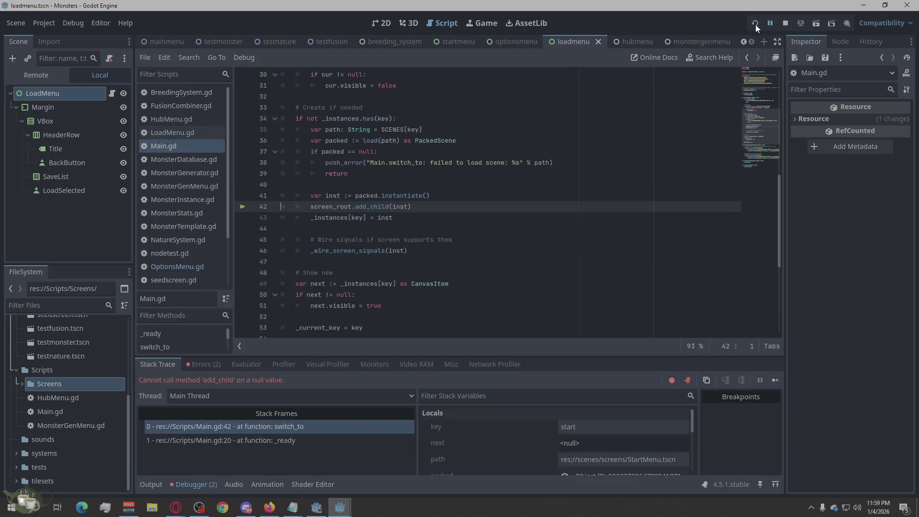
click(200, 365)
click(165, 364)
Step: Close the mainmenu scene and check the scenes Screens folder contents
click(176, 38)
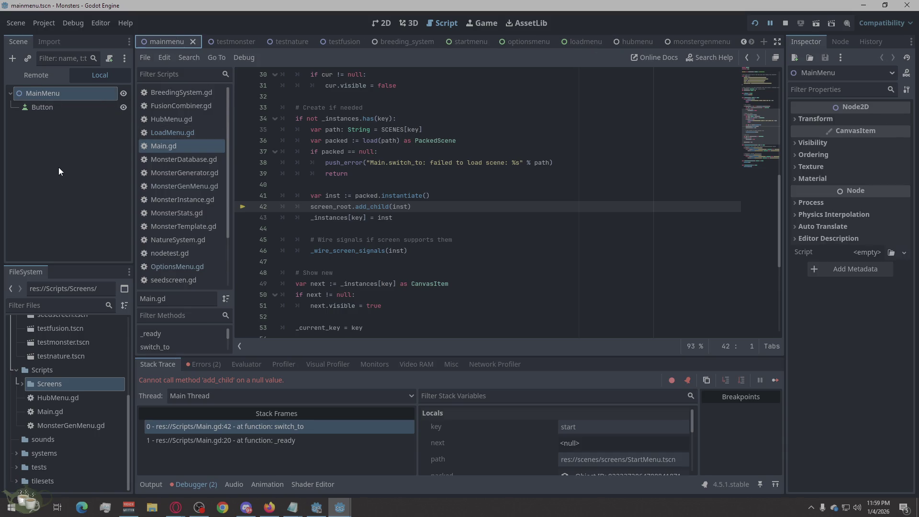
scroll(257, 40, up, 2)
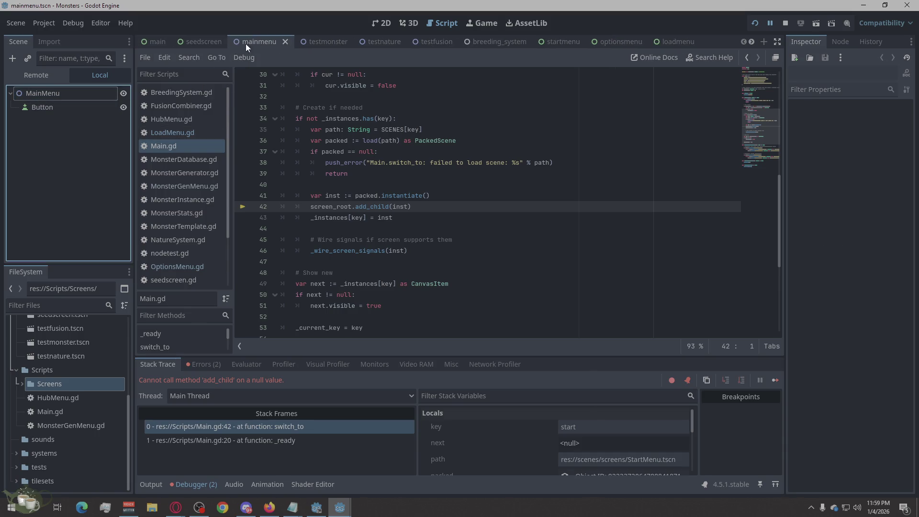
click(285, 42)
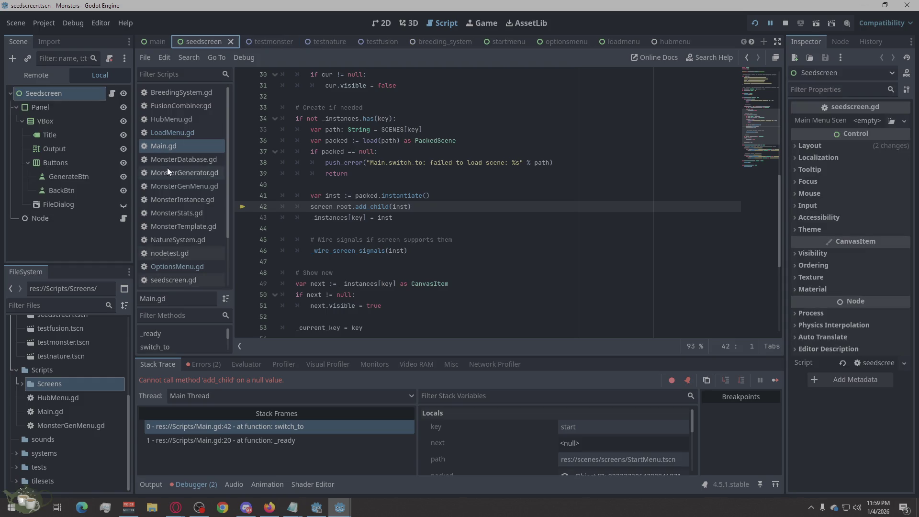
scroll(185, 212, down, 2)
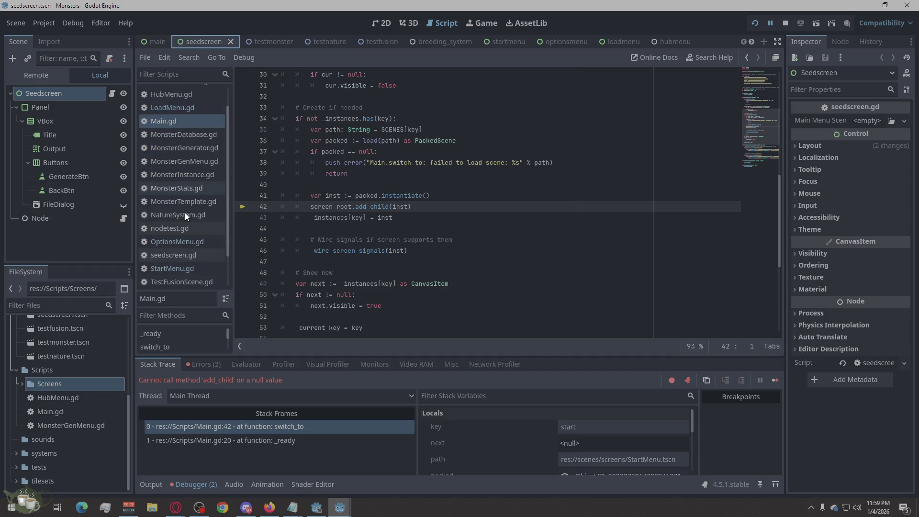
scroll(184, 212, down, 1)
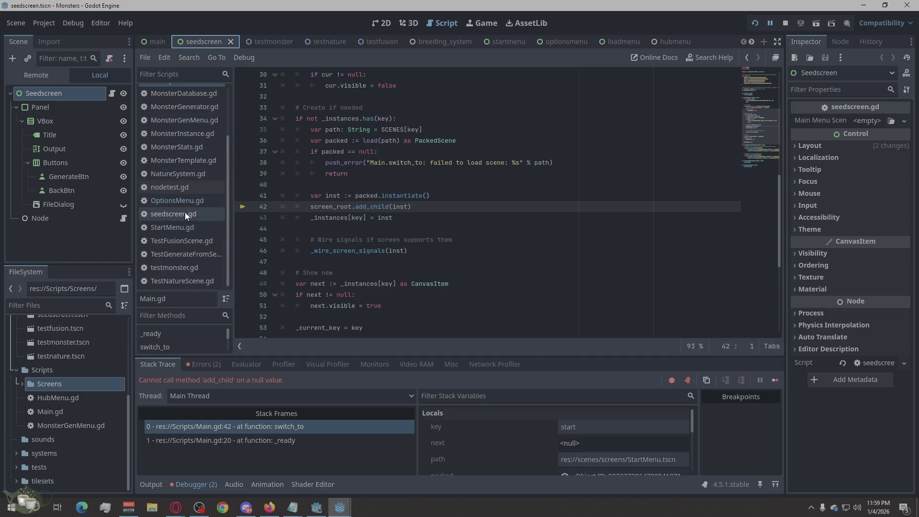
scroll(185, 212, up, 1)
scroll(184, 212, up, 2)
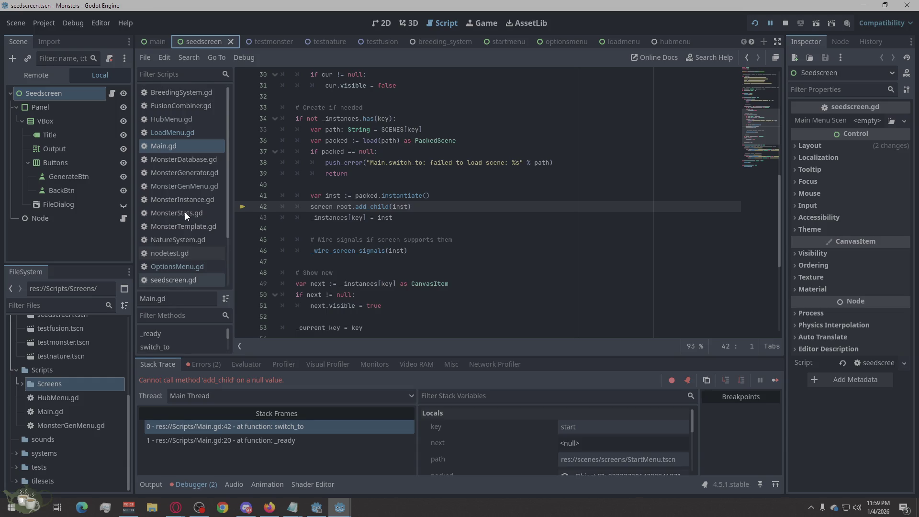
scroll(60, 377, up, 1)
scroll(79, 388, up, 3)
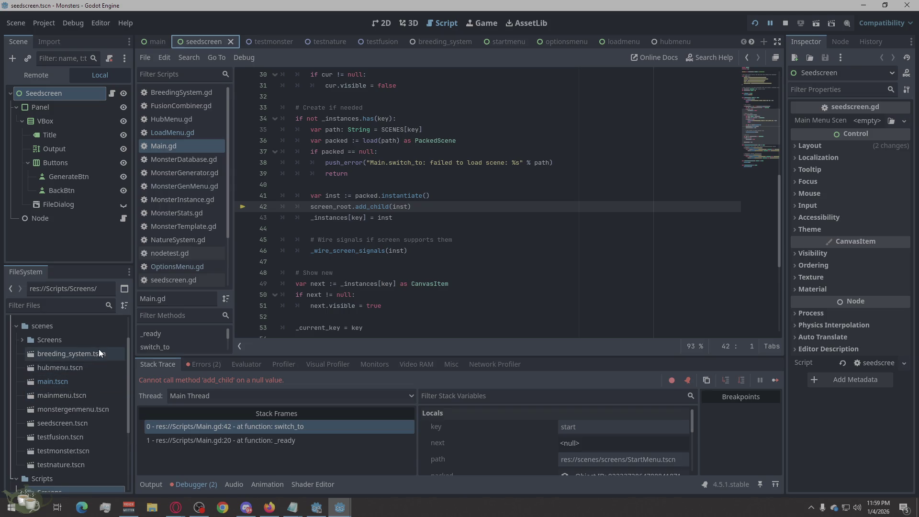
mouse_move(68, 353)
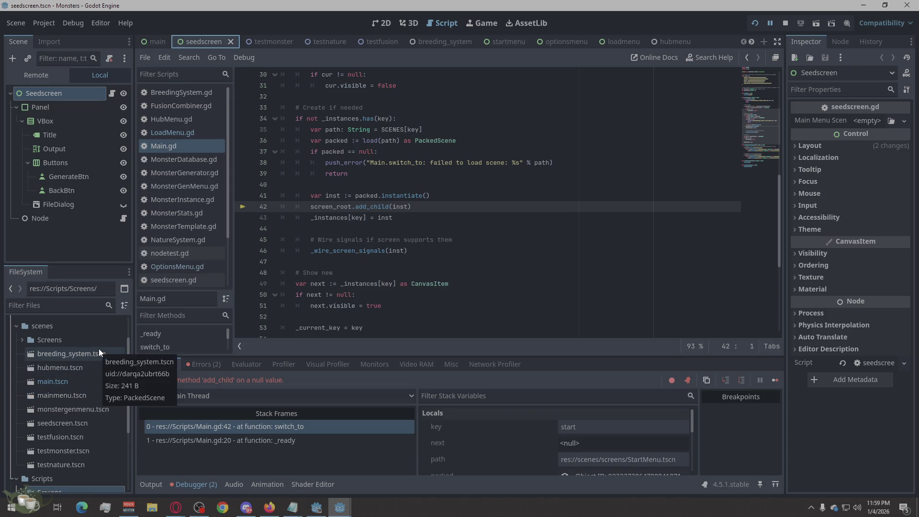
double_click(55, 334)
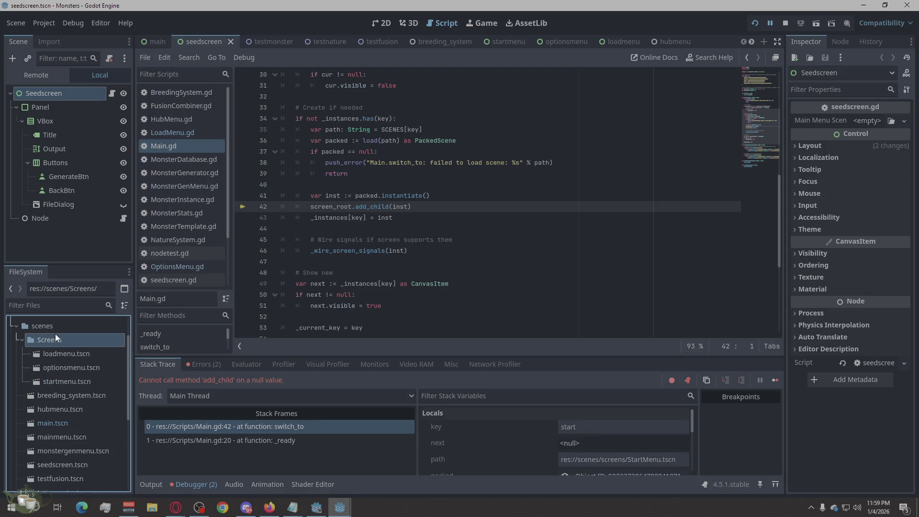
double_click(55, 334)
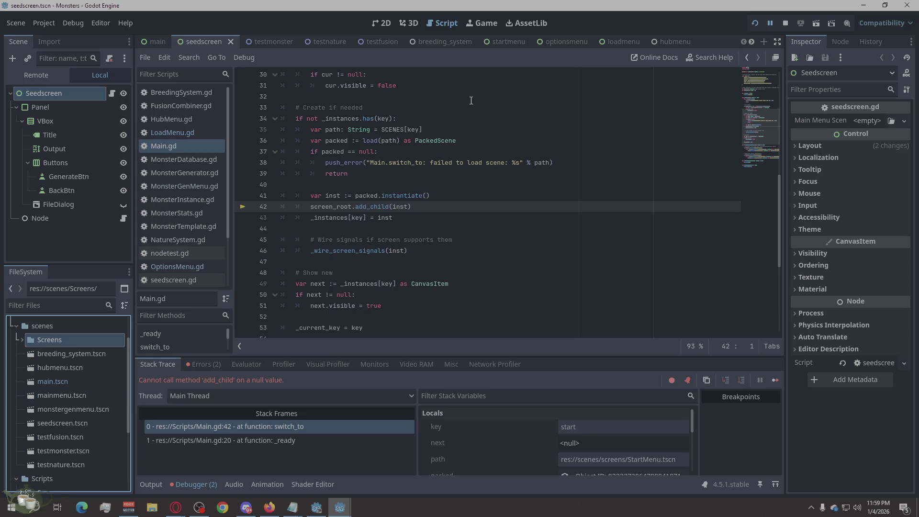
Step: Close the testmonster, testnature, testfusion and breeding_system scenes
click(153, 41)
click(271, 43)
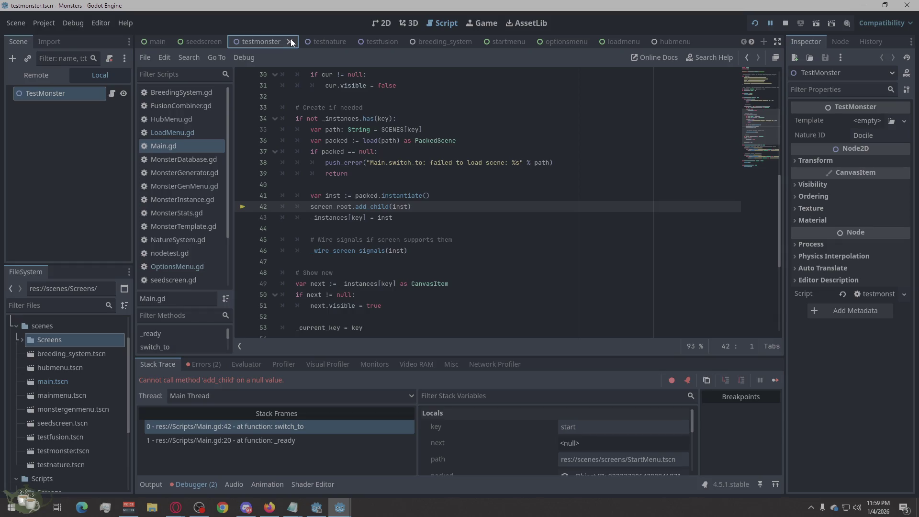
click(291, 38)
click(284, 41)
click(283, 42)
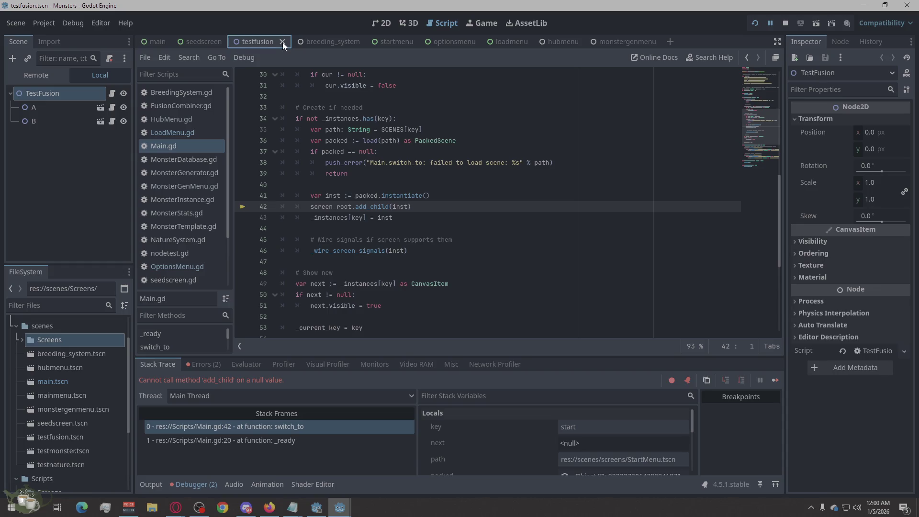
click(281, 43)
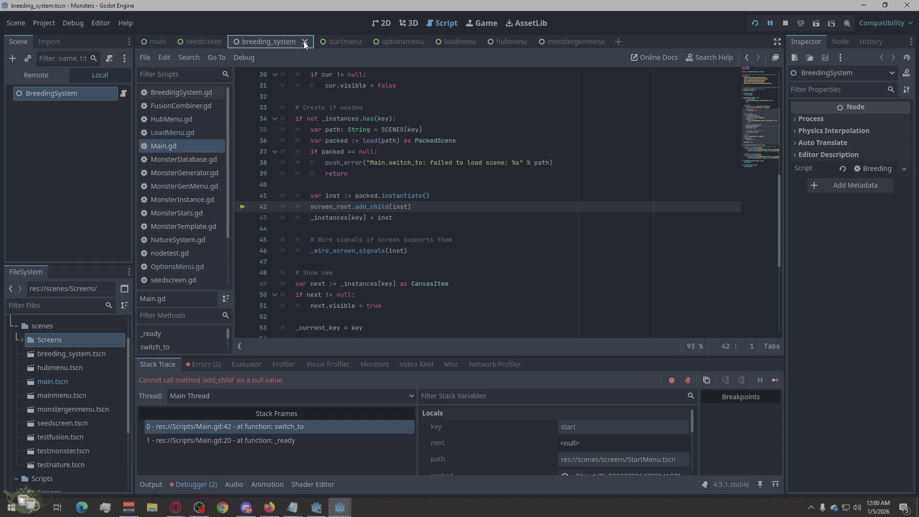
click(304, 41)
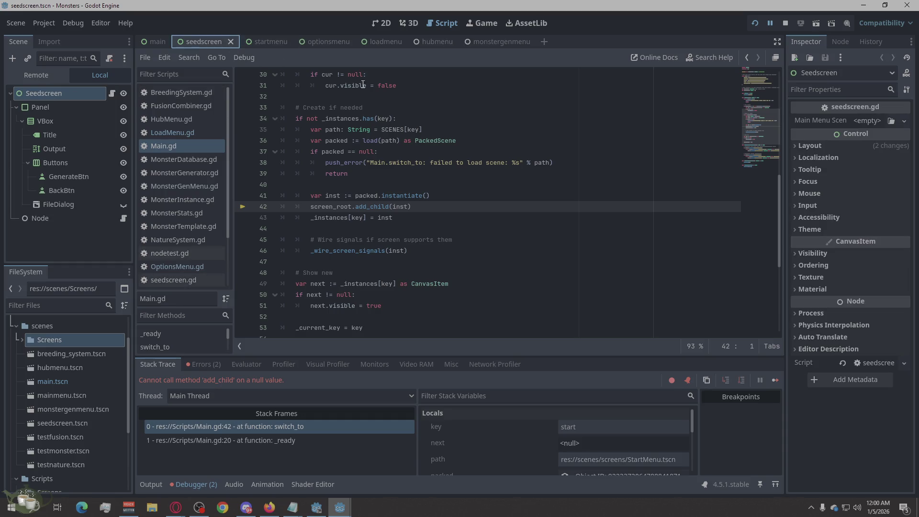
Step: Settle on the hubmenu scene and select hubmenu.tscn in the project files
click(498, 41)
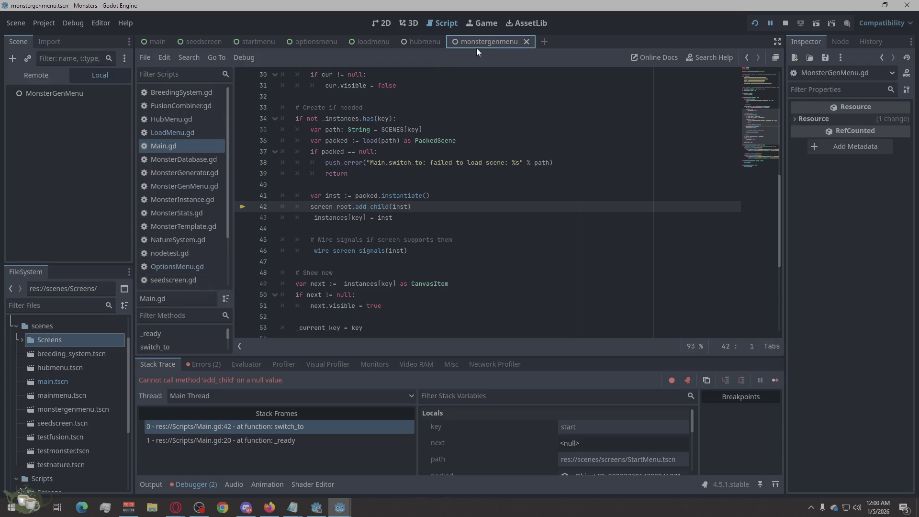
click(418, 41)
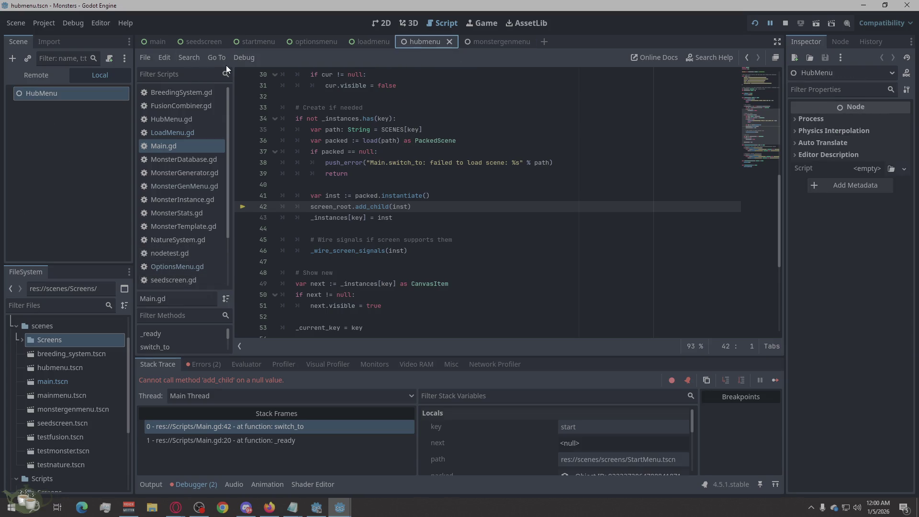
click(75, 153)
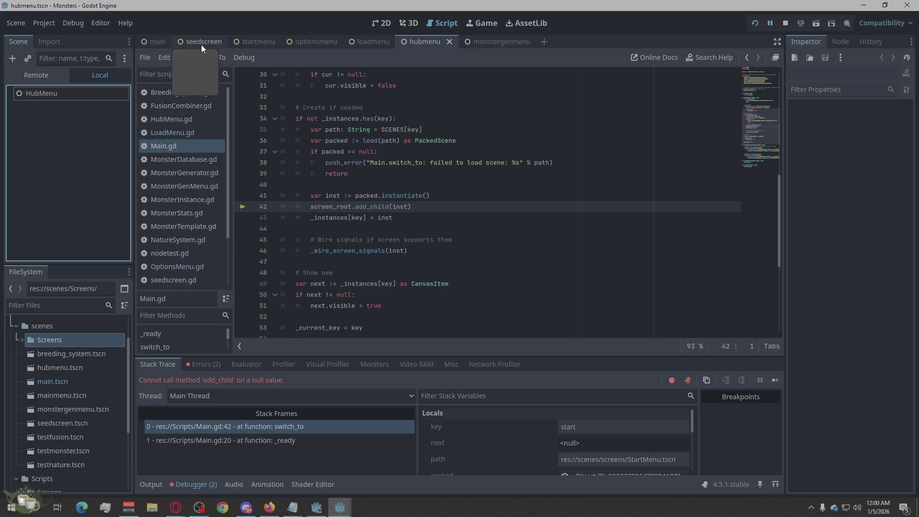
click(429, 39)
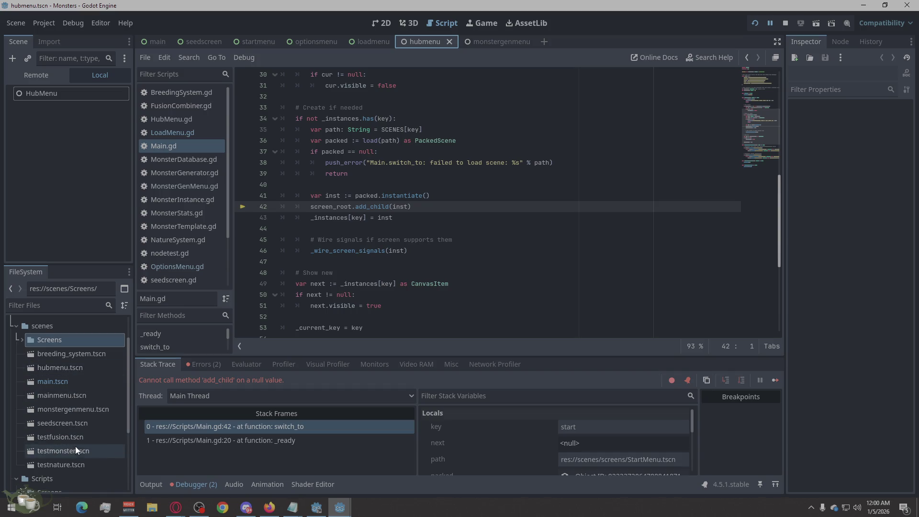
click(62, 370)
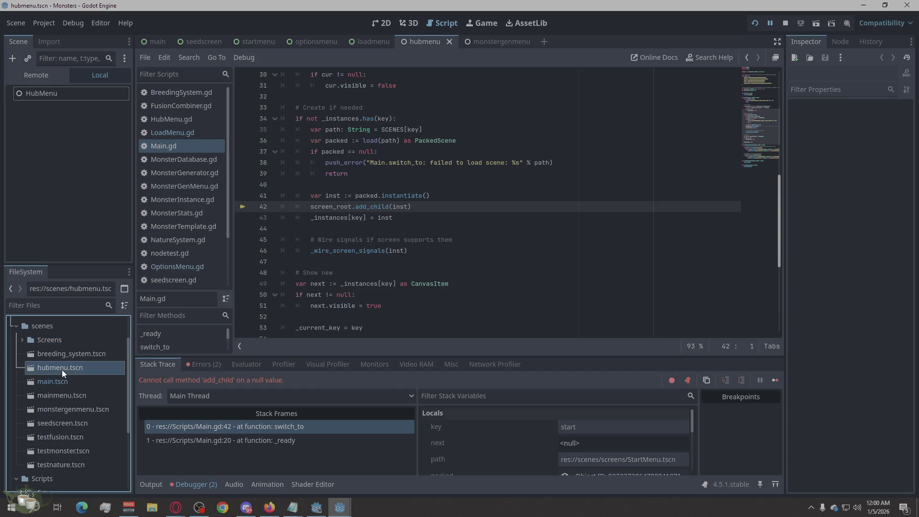
Step: Move HubMenu.gd into the Screens scripts folder
click(56, 340)
scroll(68, 359, down, 2)
scroll(69, 359, down, 2)
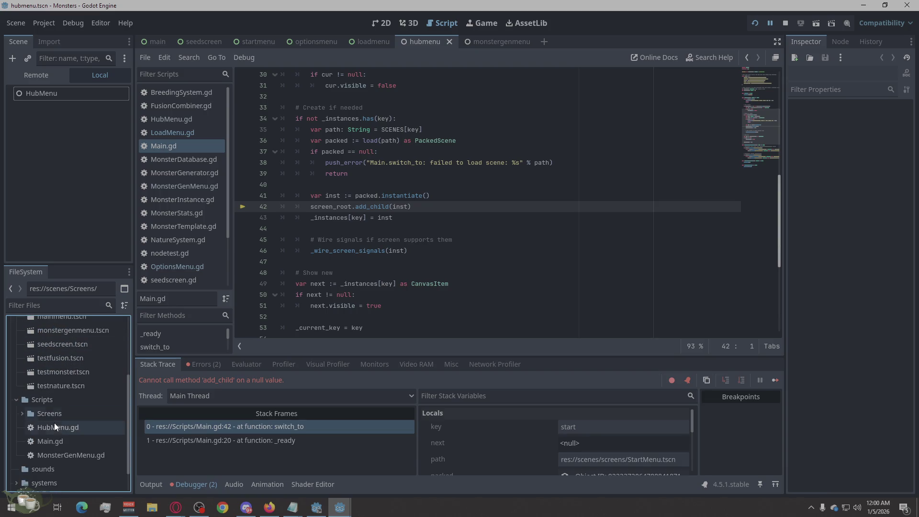
drag(50, 428, 50, 413)
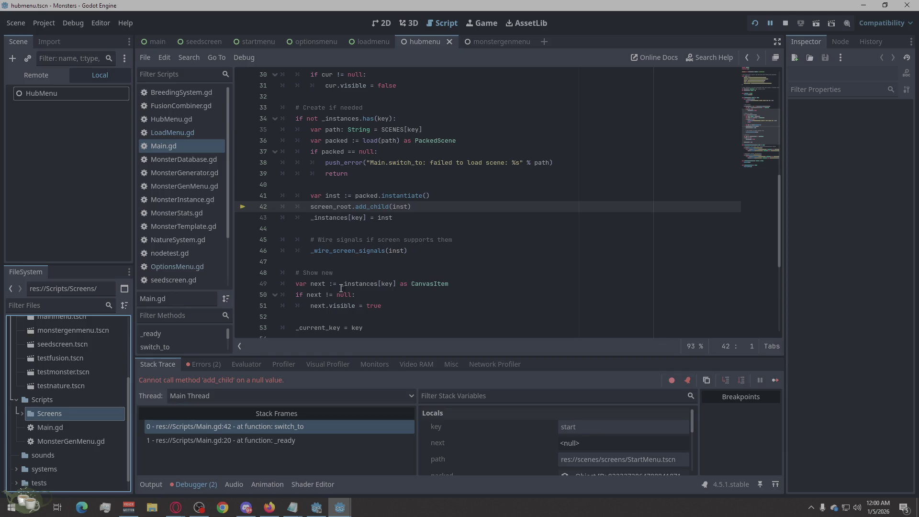
Step: Change the HubMenu root node's type from Node to Control
right_click(51, 92)
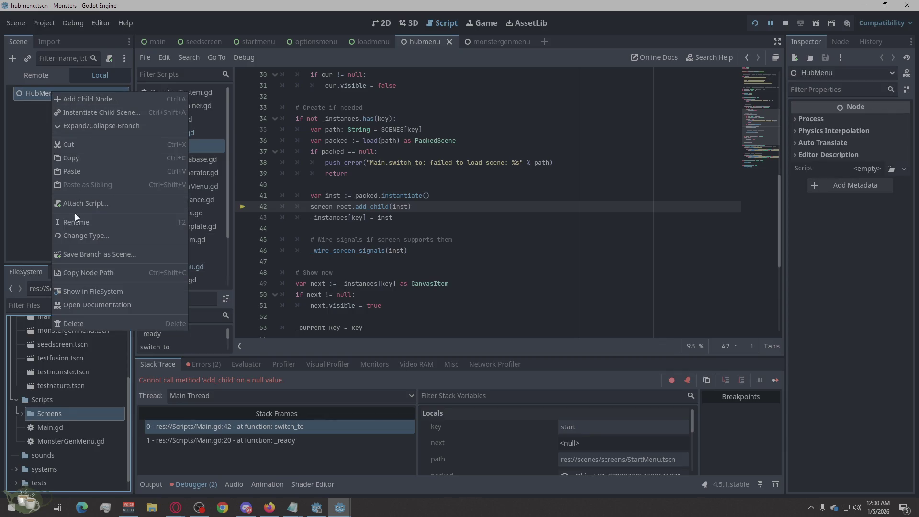
click(77, 237)
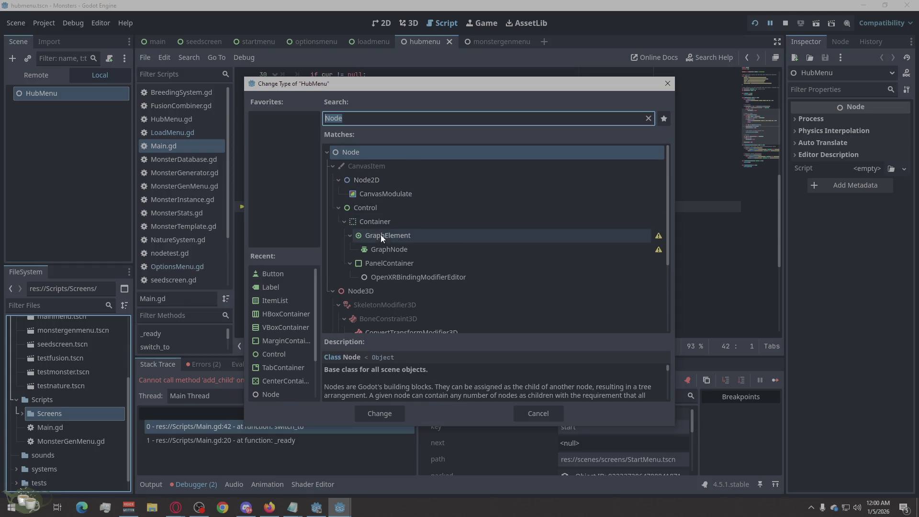
click(374, 209)
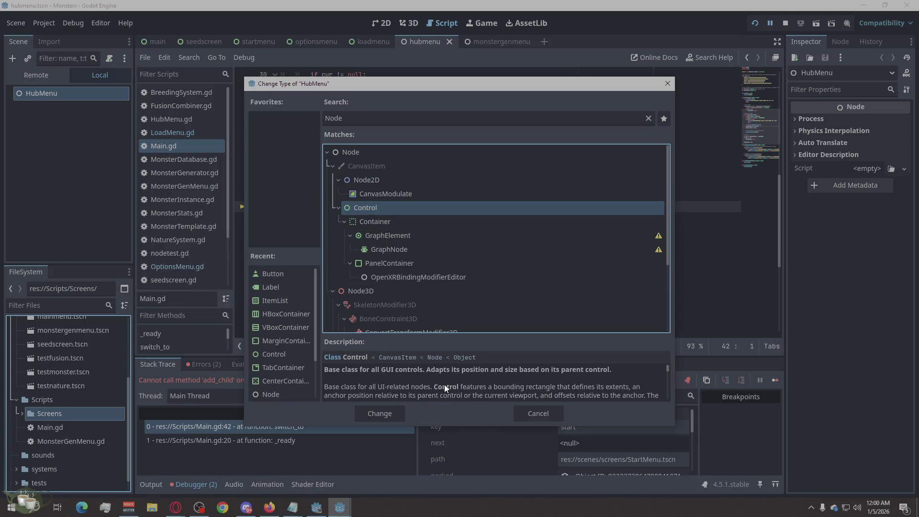
click(384, 411)
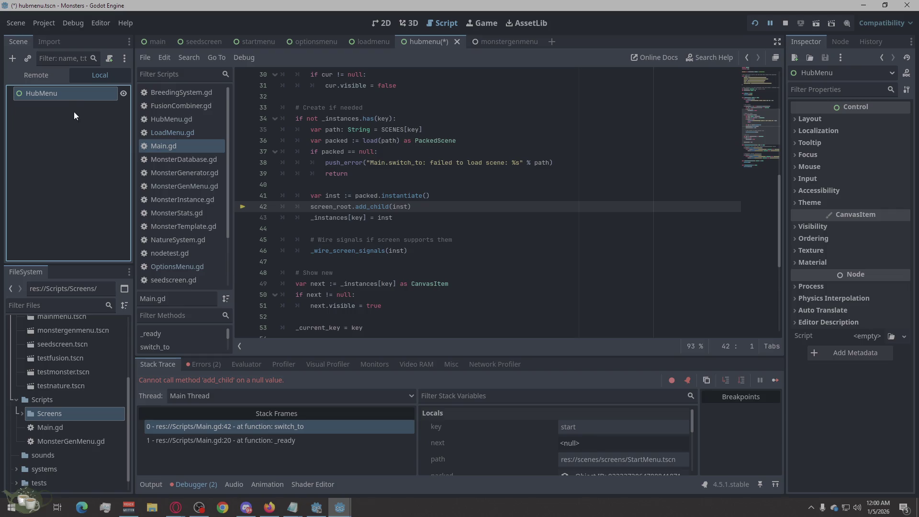
right_click(83, 94)
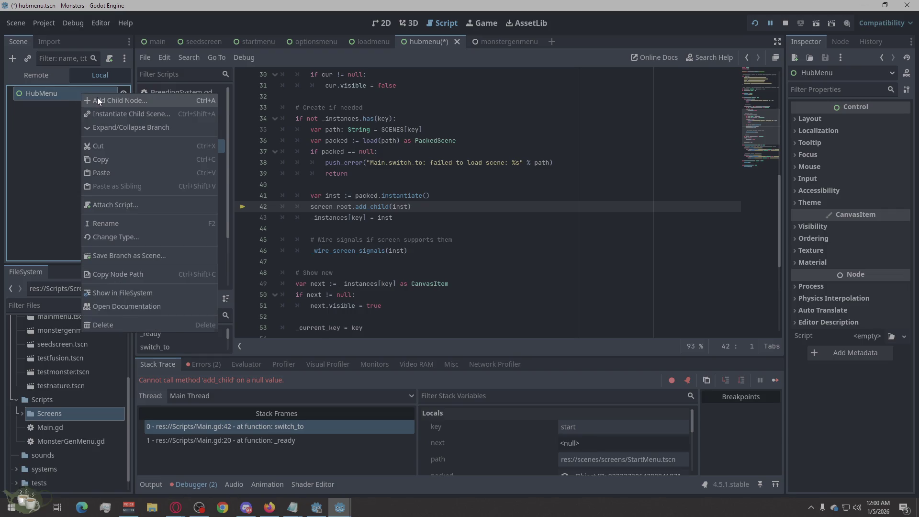
Step: Add a MarginContainer under HubMenu and an HBoxContainer inside it
click(97, 100)
text(Margin)
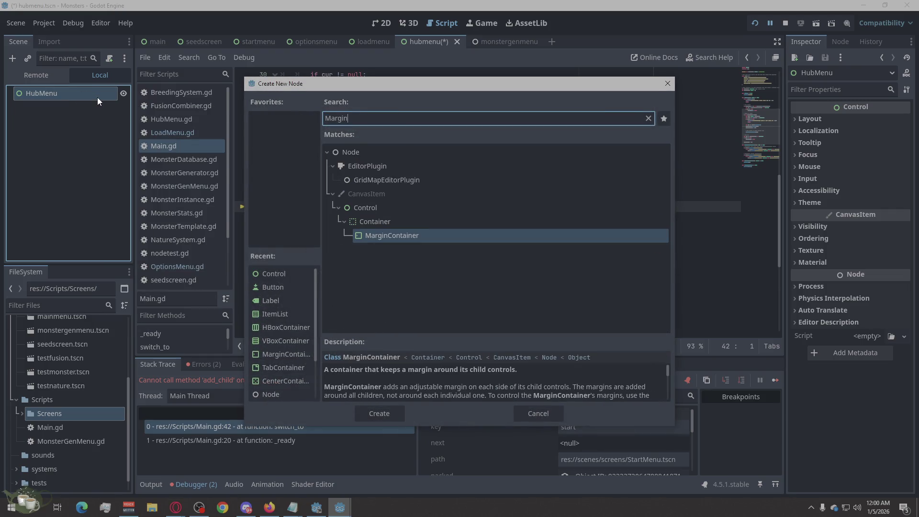
click(377, 413)
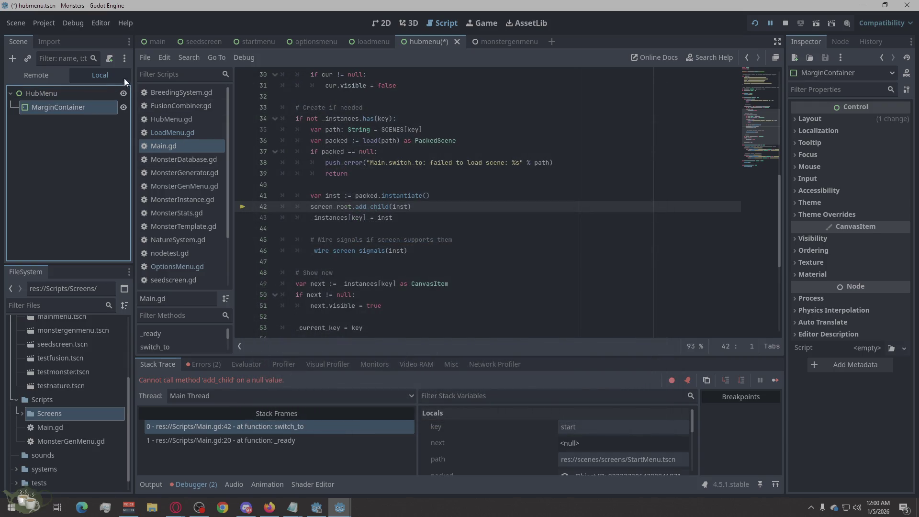
click(109, 58)
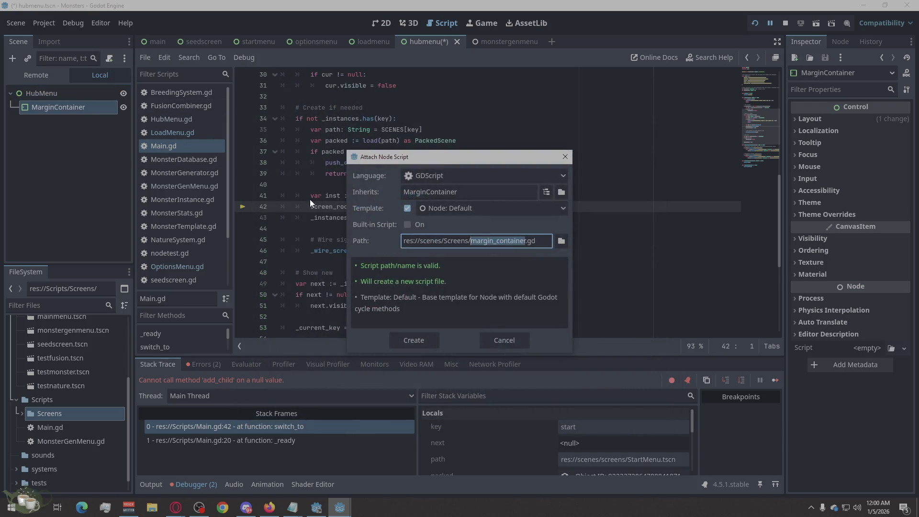
click(510, 340)
right_click(74, 114)
click(121, 122)
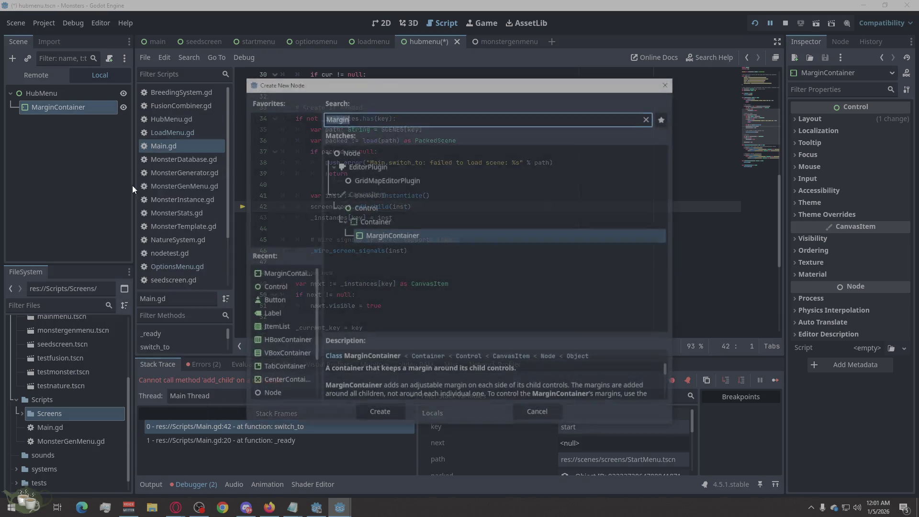
text(H)
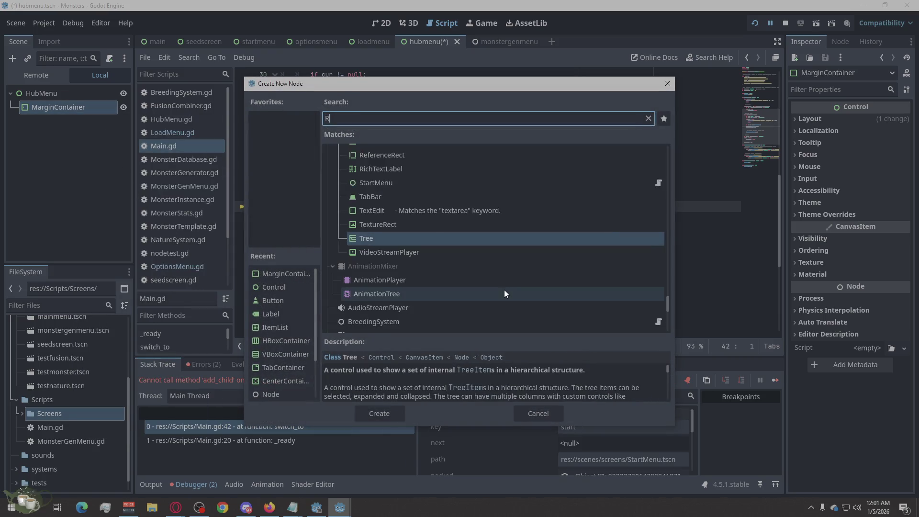
text(box)
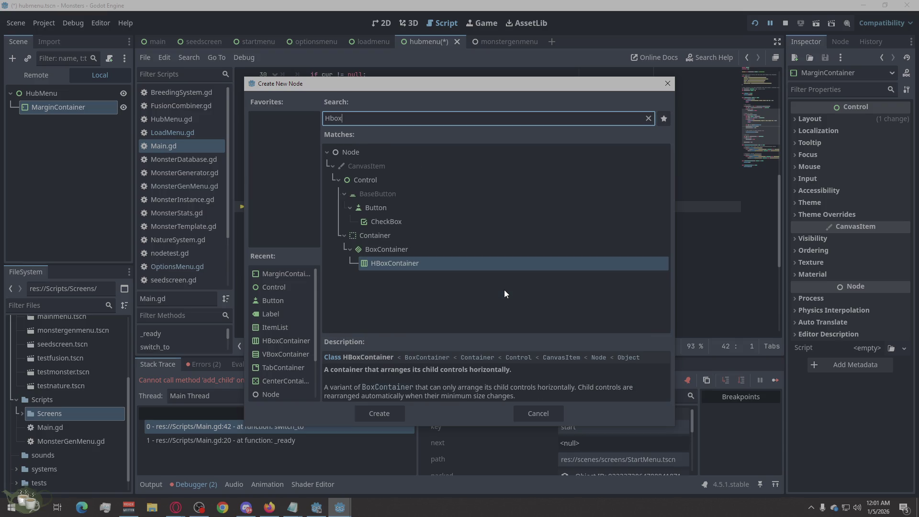
click(397, 408)
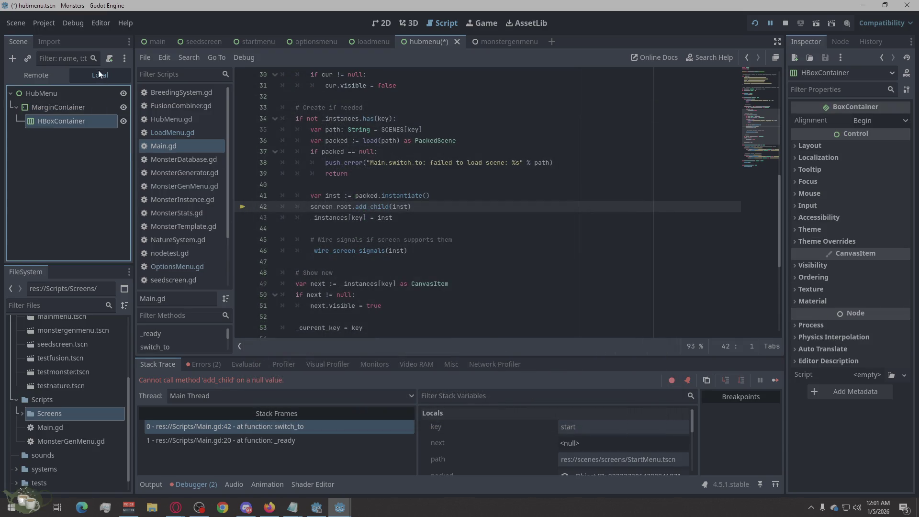
Step: Add a VBoxContainer under the HBoxContainer and a PanelContainer inside it
click(12, 63)
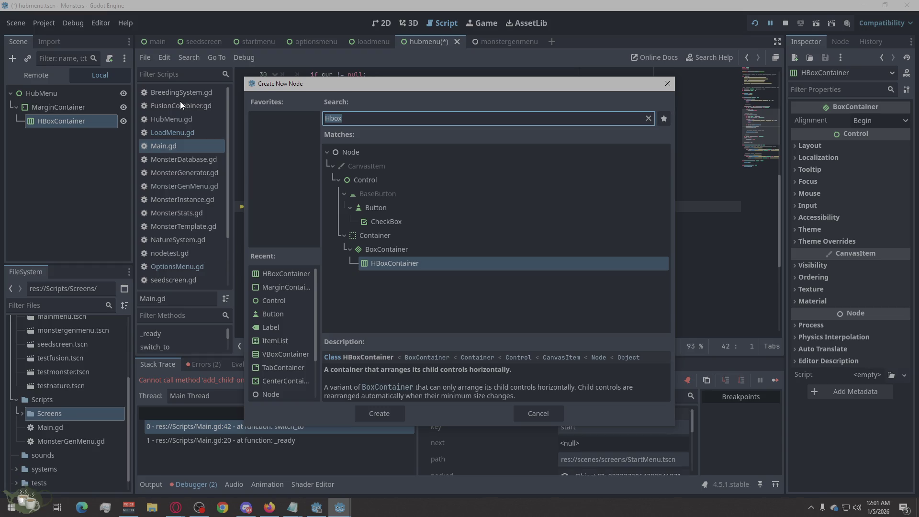
text(Vbox)
click(390, 413)
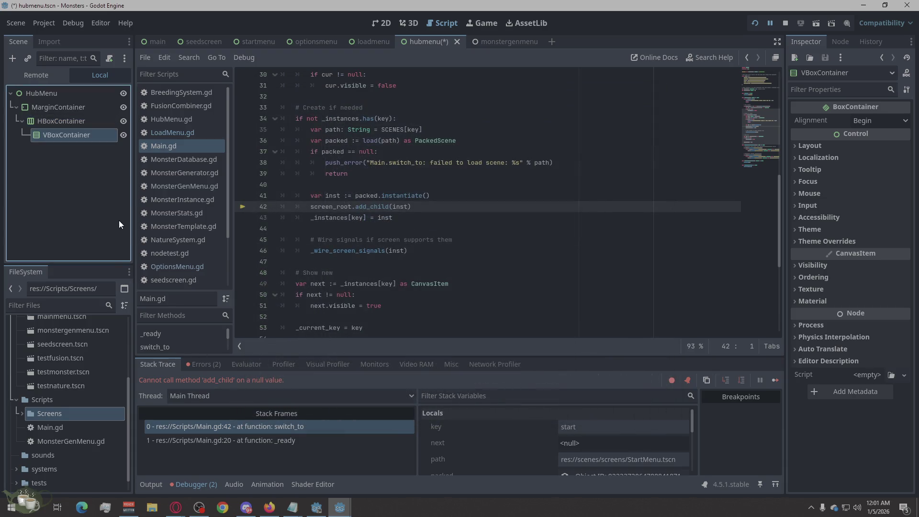
right_click(82, 140)
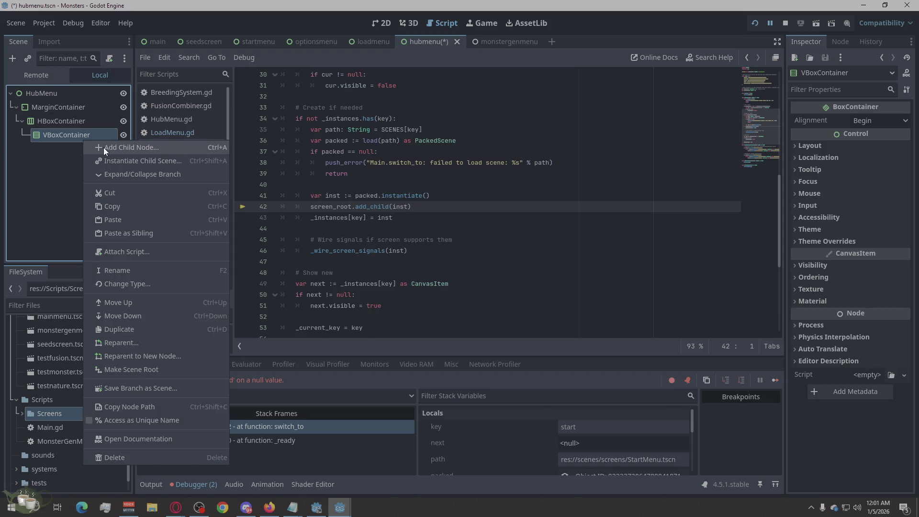
click(102, 147)
text(Panel)
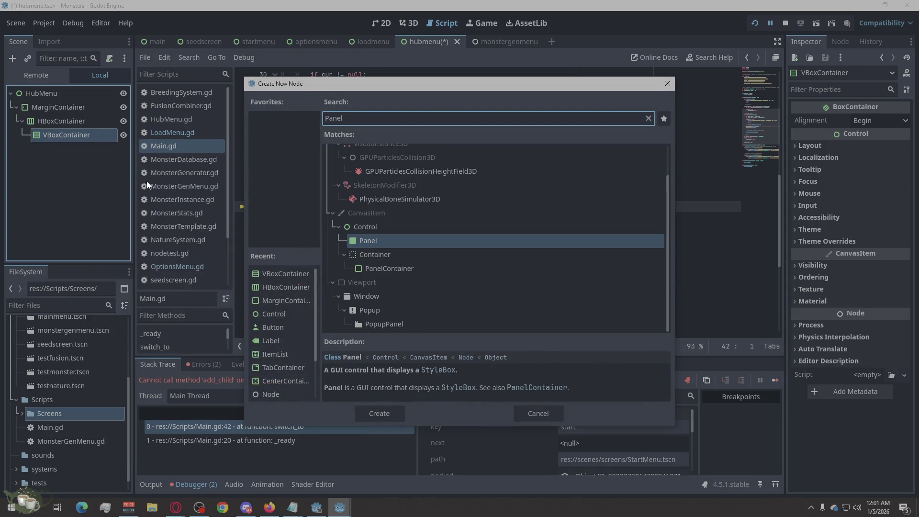
click(381, 269)
click(384, 414)
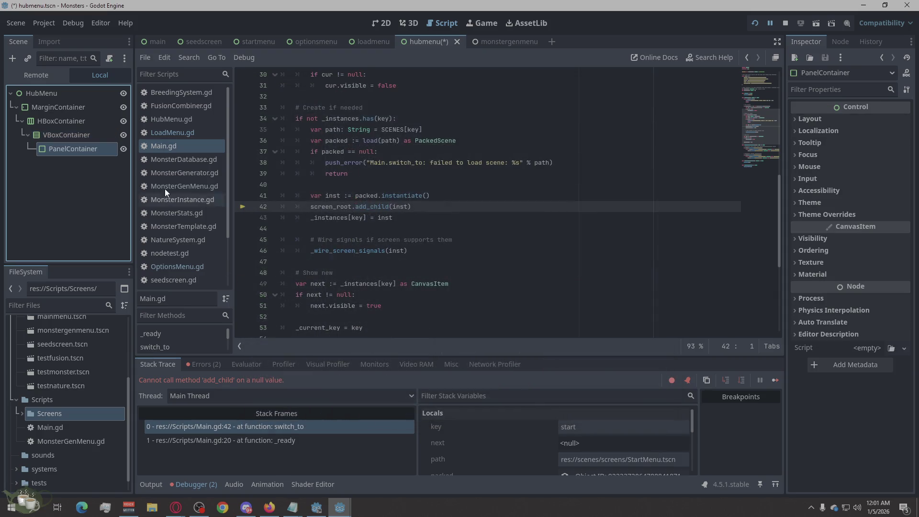
Step: Add a VBoxContainer inside the PanelContainer with a Label child
right_click(87, 145)
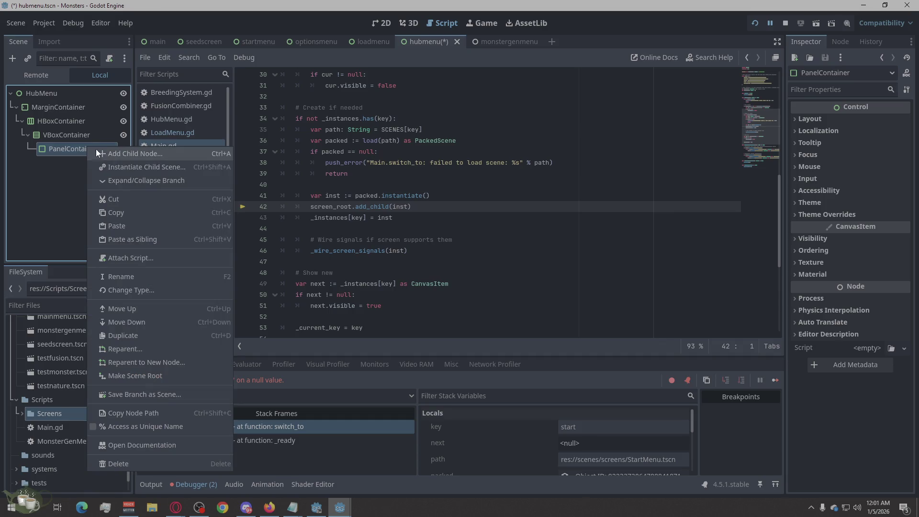
click(117, 159)
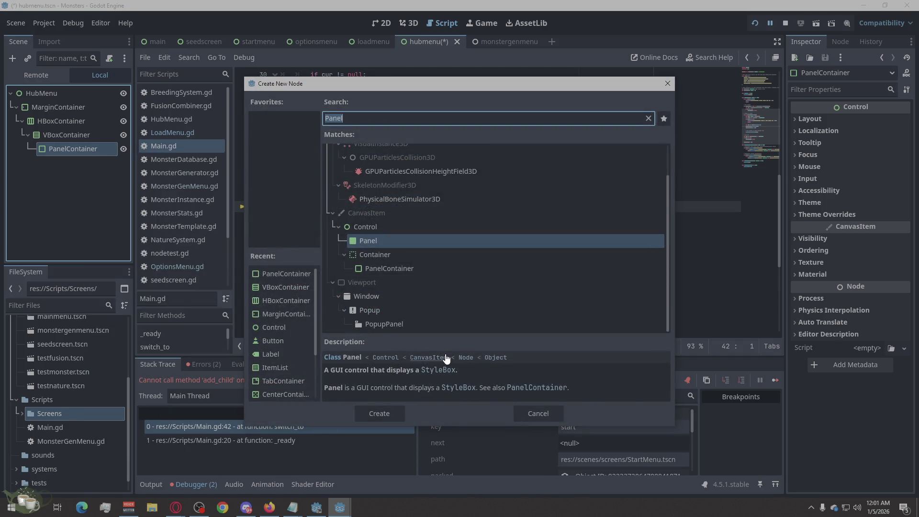
text(Vbox)
click(380, 413)
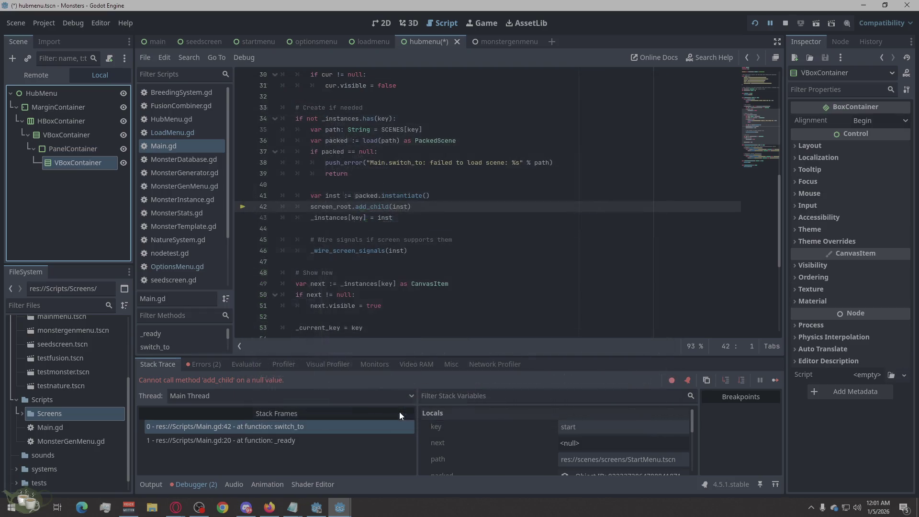
right_click(84, 161)
click(94, 167)
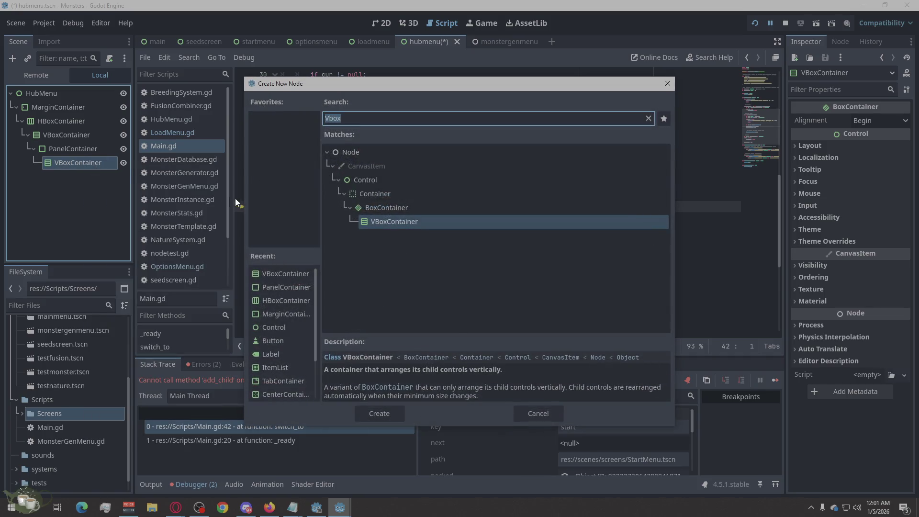
text(Label)
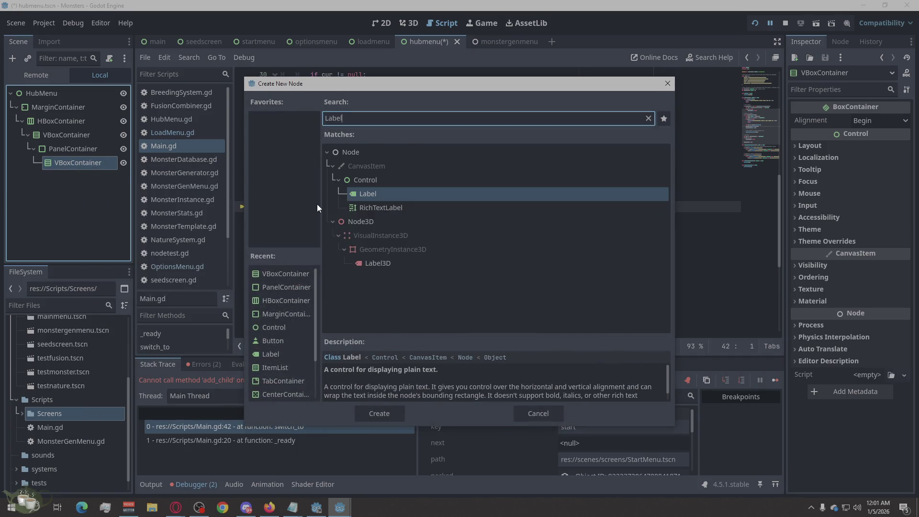
click(397, 416)
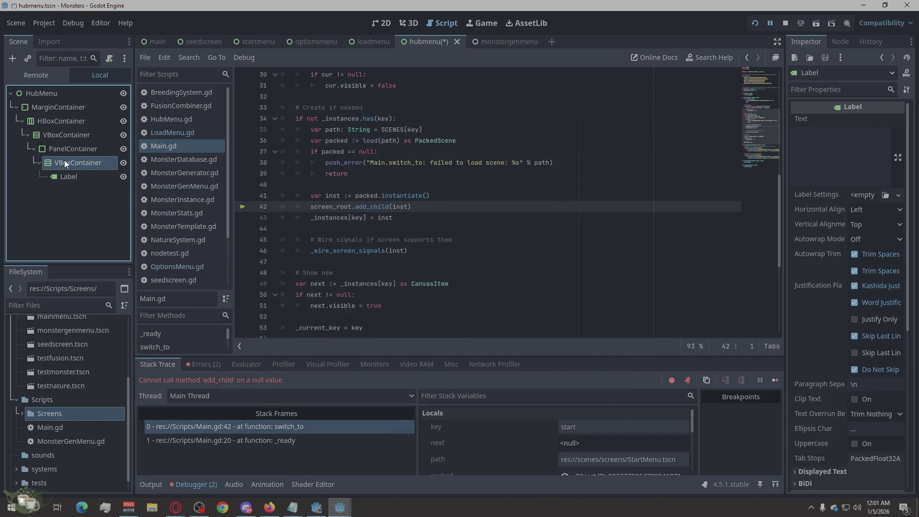
Step: Add an ItemList as a second child of the inner VBoxContainer
right_click(64, 160)
click(94, 167)
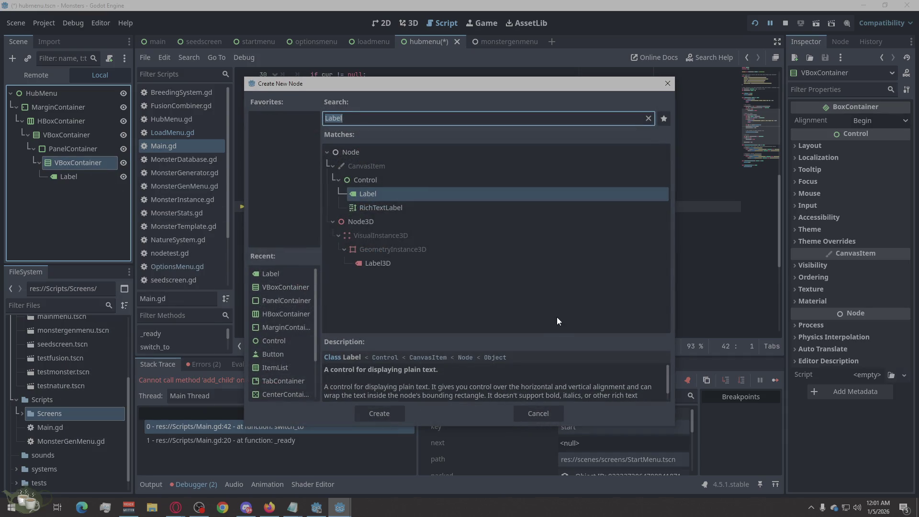
text(Item)
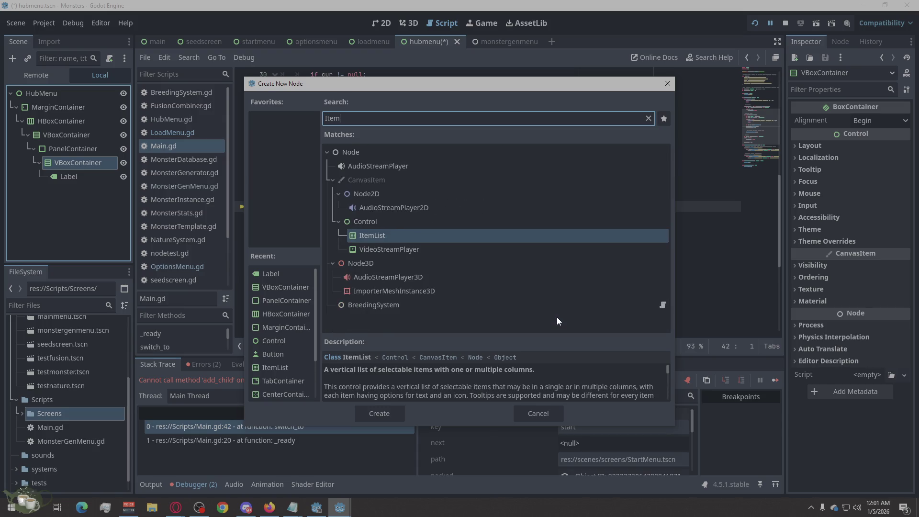
click(401, 416)
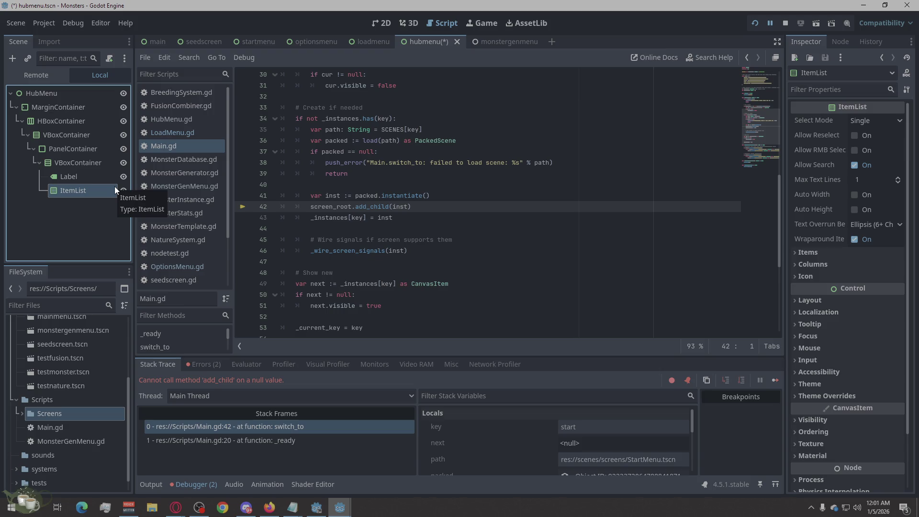
click(48, 235)
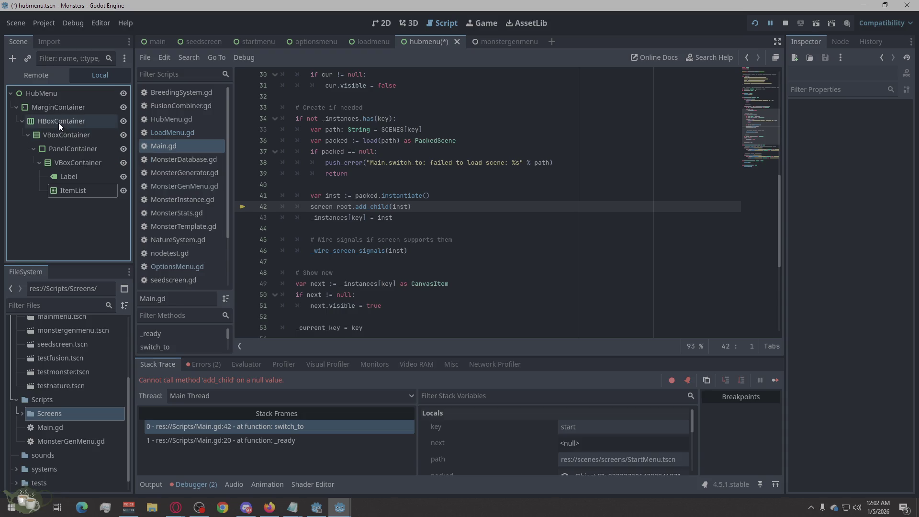
Step: Add a second PanelContainer under the HBoxContainer
right_click(59, 122)
click(82, 130)
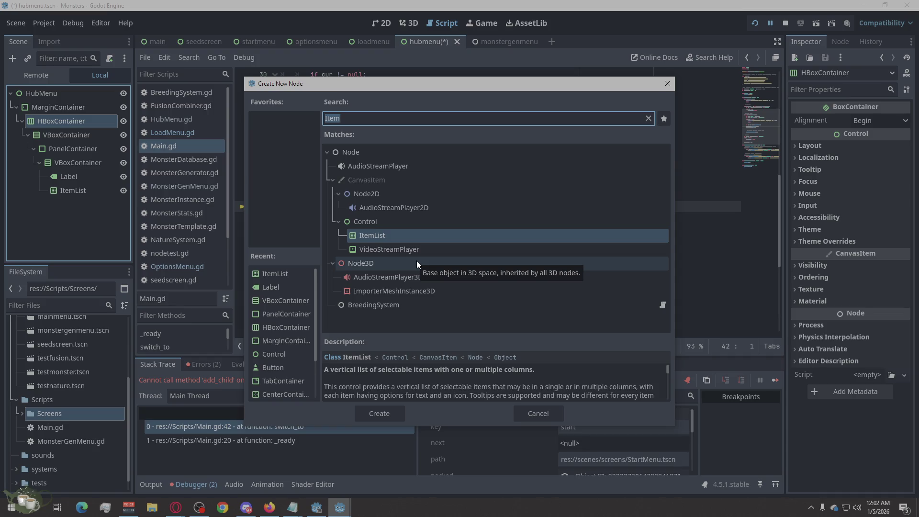
text(Panel)
click(402, 268)
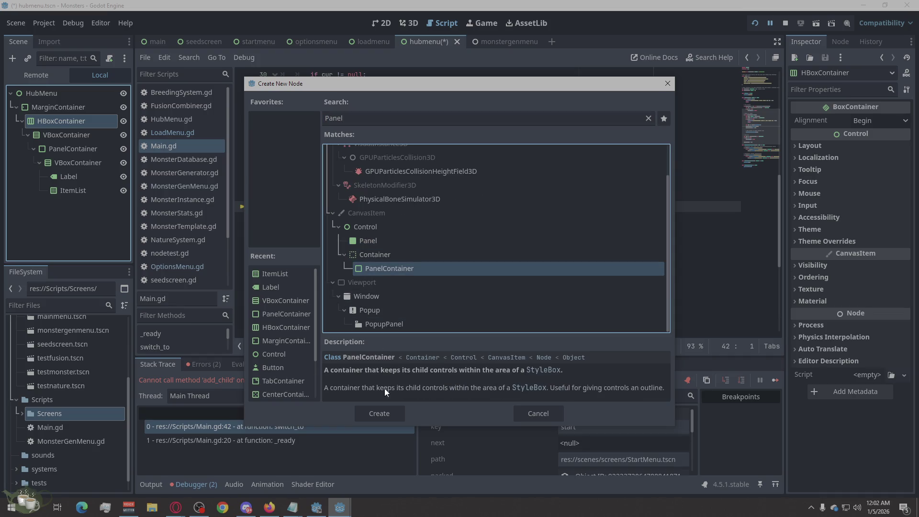
click(385, 411)
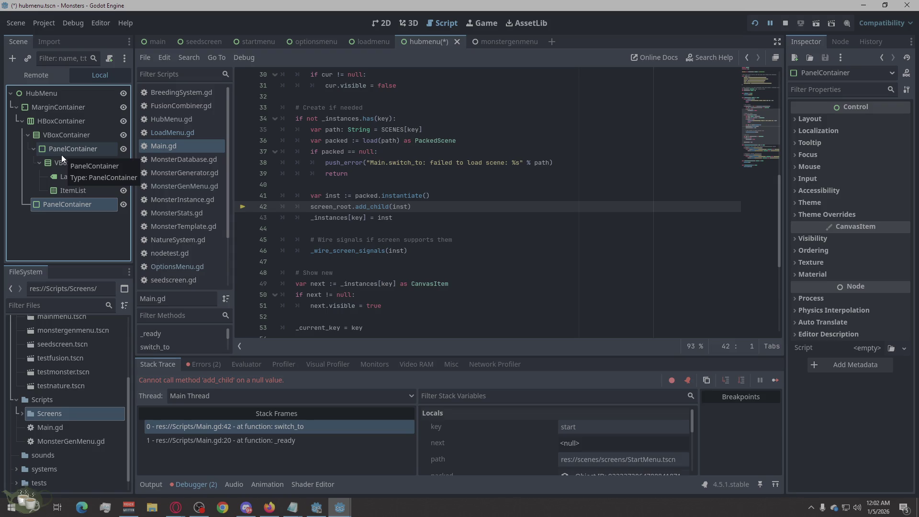
Step: Compare the two PanelContainers and drag the stray one higher in the tree
click(63, 139)
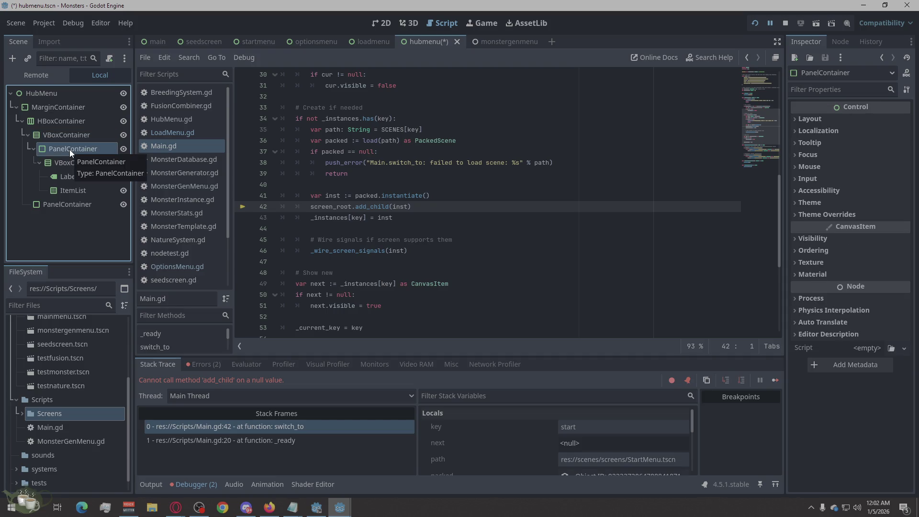
click(58, 204)
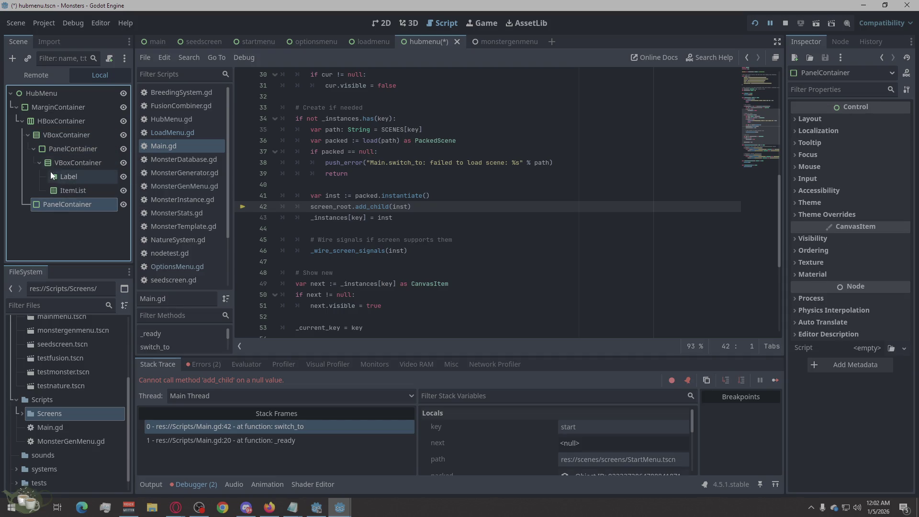
click(50, 150)
click(54, 206)
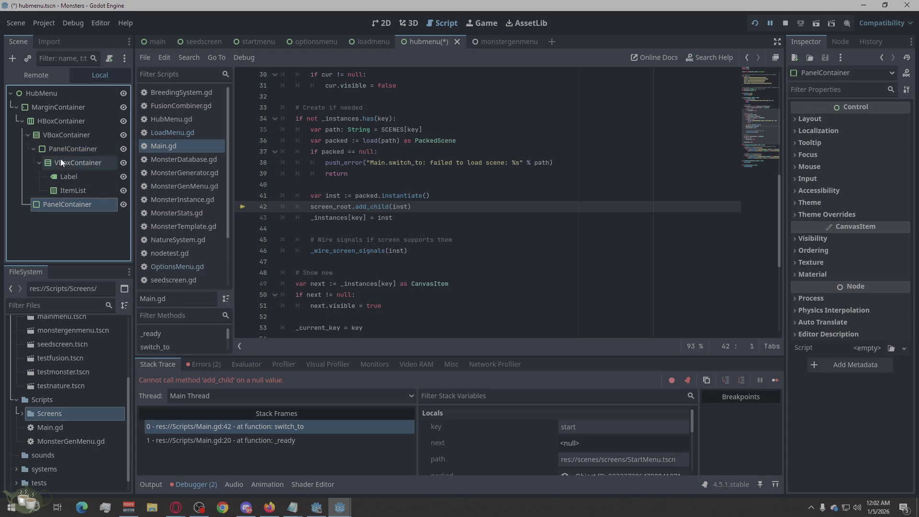
click(63, 148)
click(67, 207)
click(71, 148)
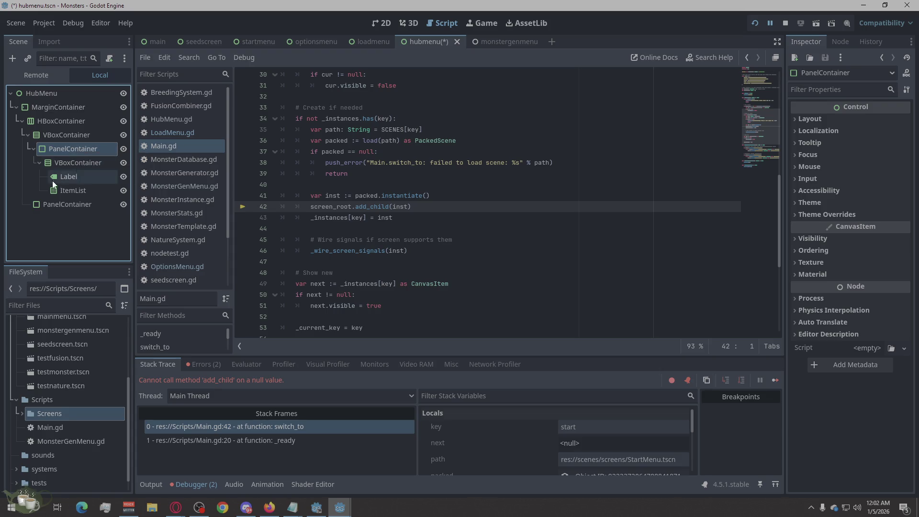
click(40, 205)
mouse_move(39, 203)
mouse_down()
mouse_move(52, 153)
mouse_move(46, 144)
mouse_move(36, 208)
mouse_move(28, 207)
mouse_up()
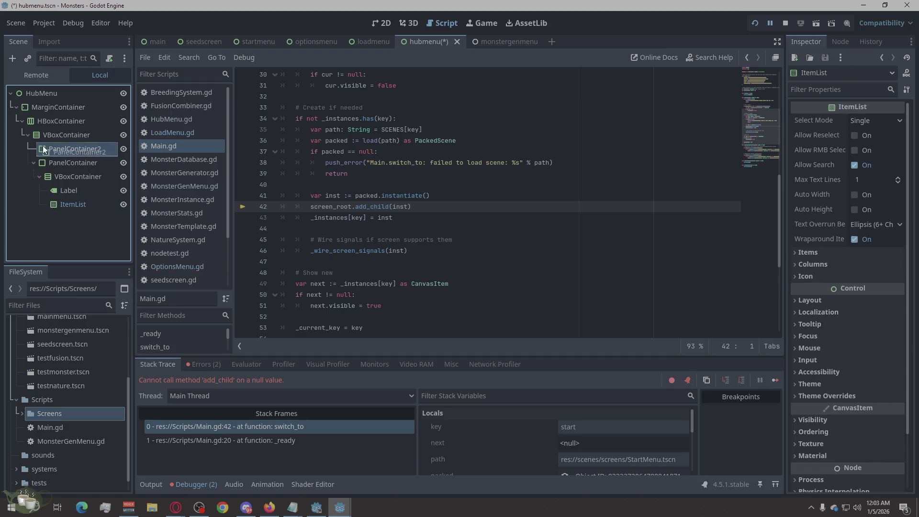
Step: Delete the stray PanelContainer2 and begin renaming MarginContainer to Margin
right_click(50, 146)
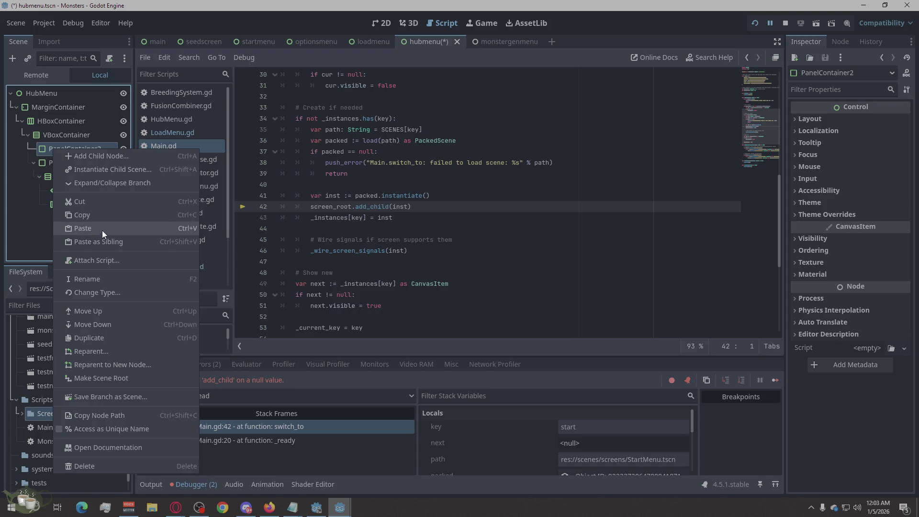
click(99, 205)
right_click(56, 148)
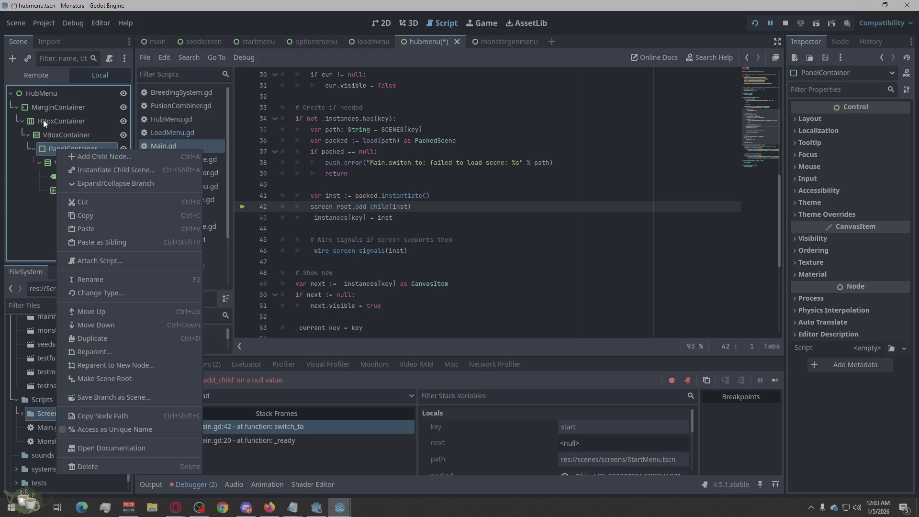
click(59, 110)
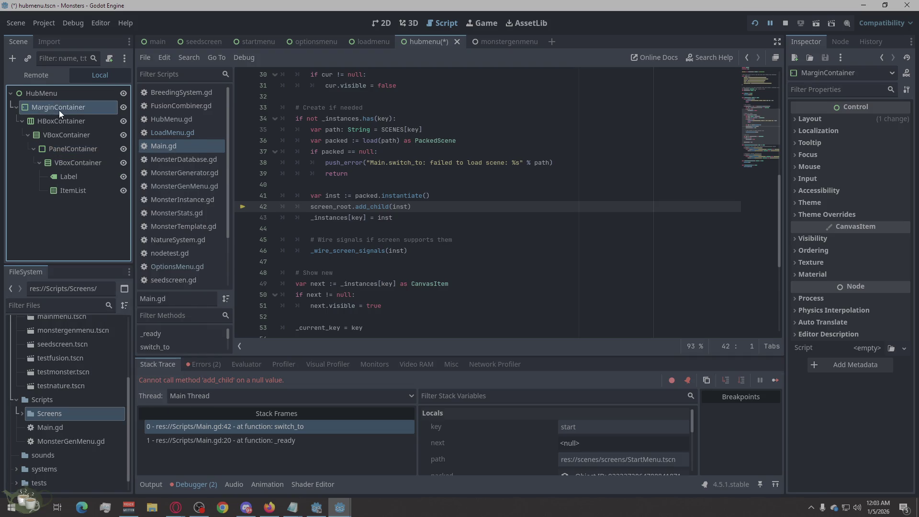
drag(99, 110, 58, 116)
Step: Rename HBoxContainer to Root and the outer VBoxContainer to Left
click(80, 123)
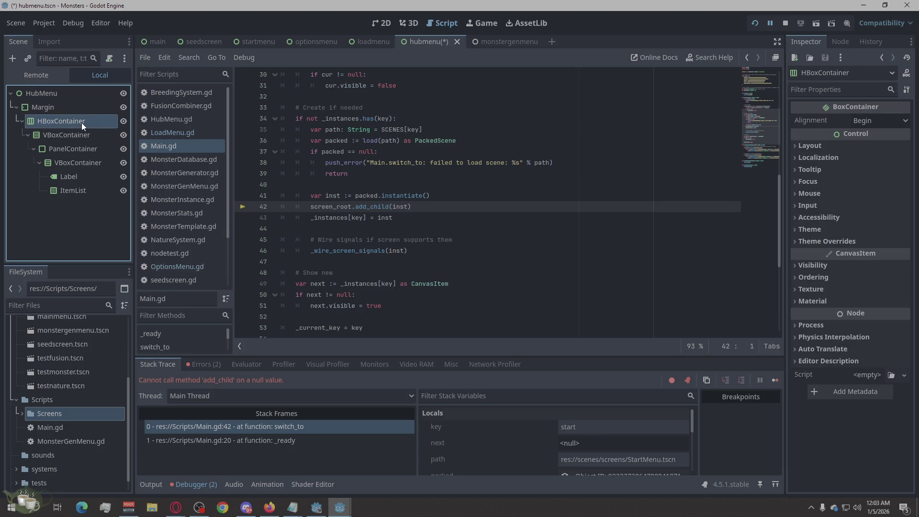
click(59, 123)
click(89, 121)
key(shift+Left)
key(shift+Left)
key(shift+Left)
key(shift+Left)
key(shift+Left)
key(shift+Left)
key(BackSpace)
key(Return)
double_click(54, 119)
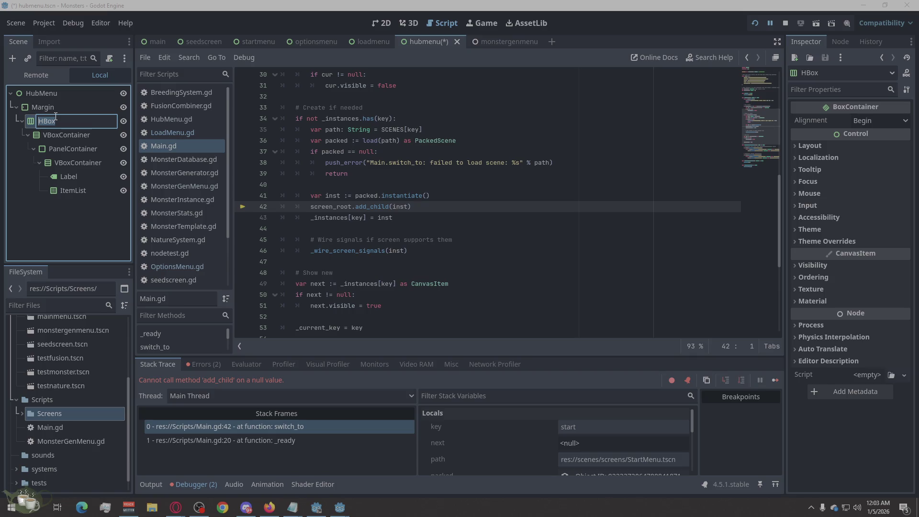
text(Root)
double_click(77, 135)
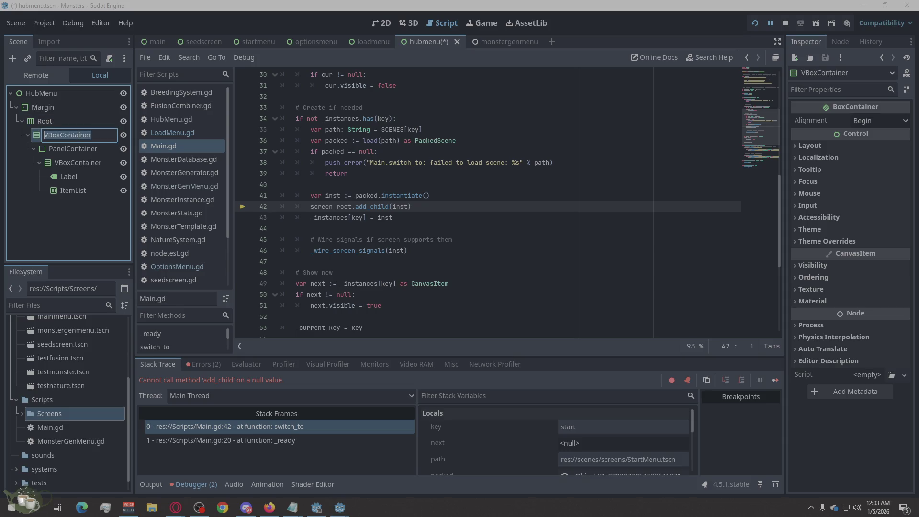
text(L)
text(eft)
key(Return)
Step: Rename the PanelContainer to RosterPanel and its VBoxContainer to RosterVBox
click(72, 152)
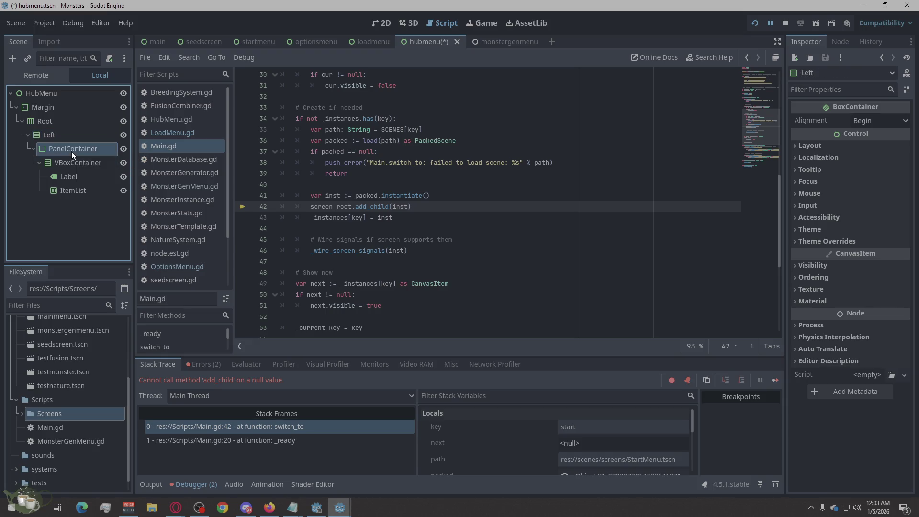
click(70, 151)
text(Roster)
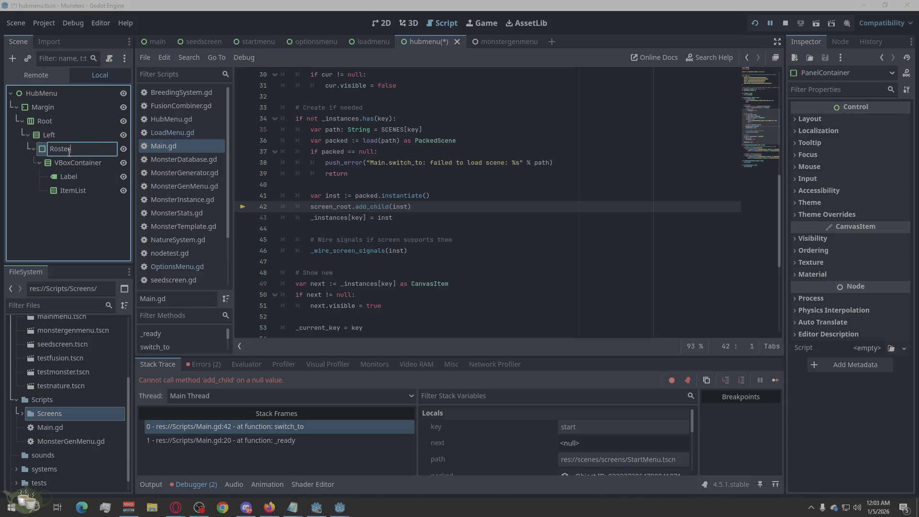
text(Panel)
key(Return)
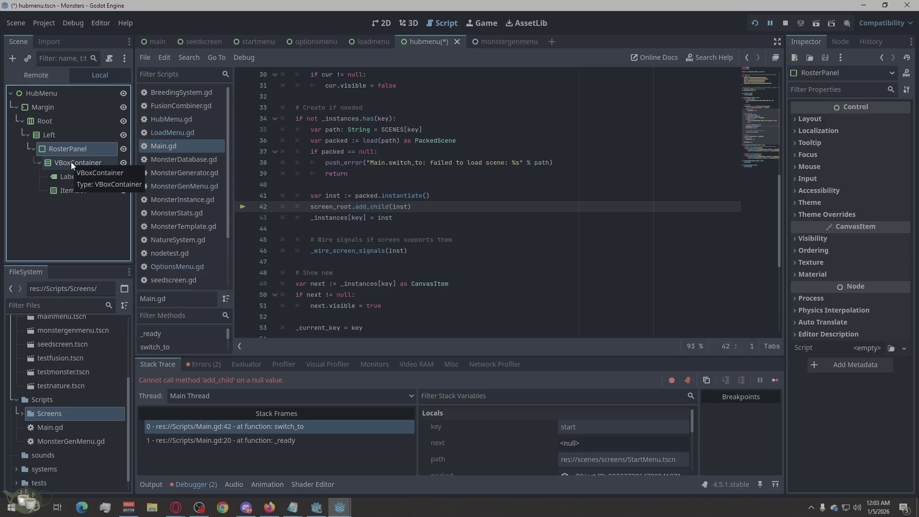
click(71, 162)
text(Roster)
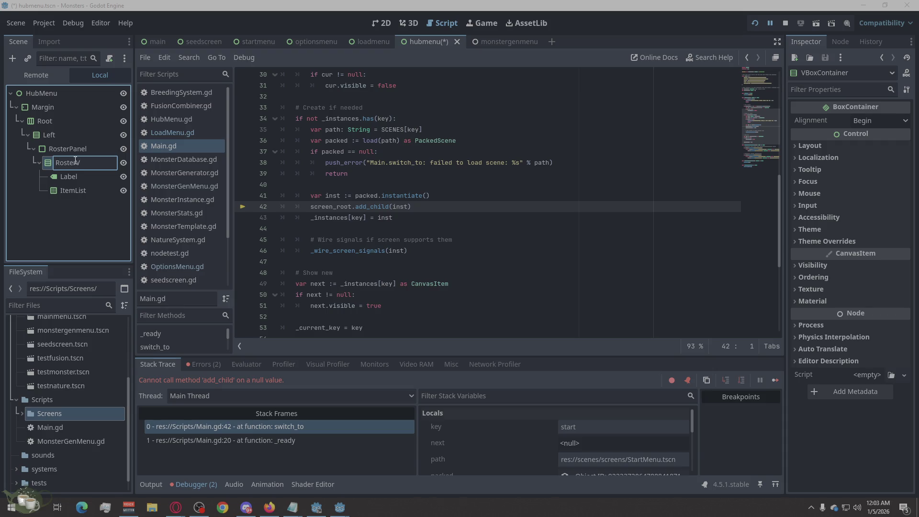
text(Box)
key(Return)
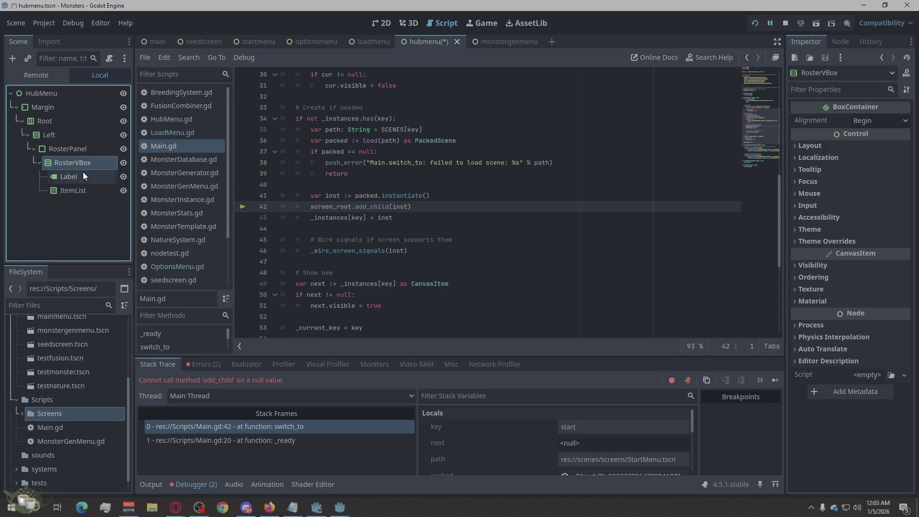
Step: Rename the Label to RosterTitle and the ItemList to RosterList
click(77, 177)
text(Roster)
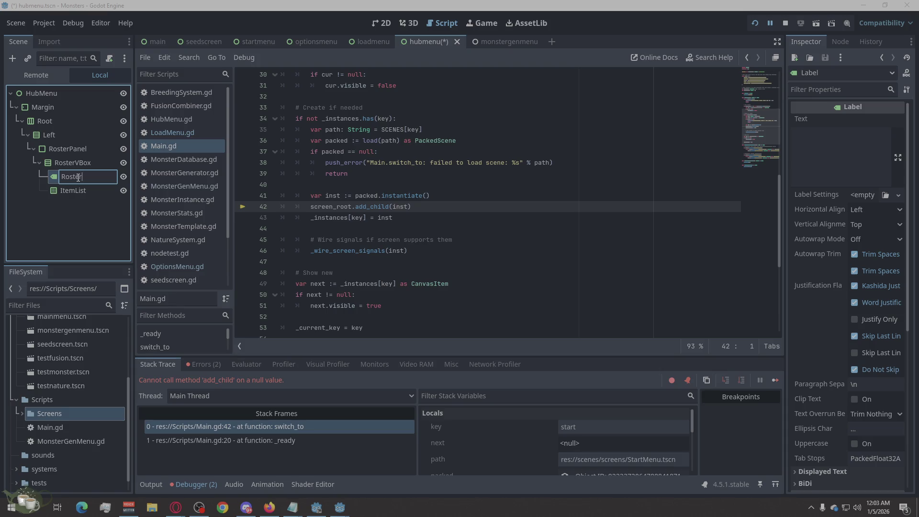
text(Title)
click(69, 191)
click(69, 191)
text(RosterList)
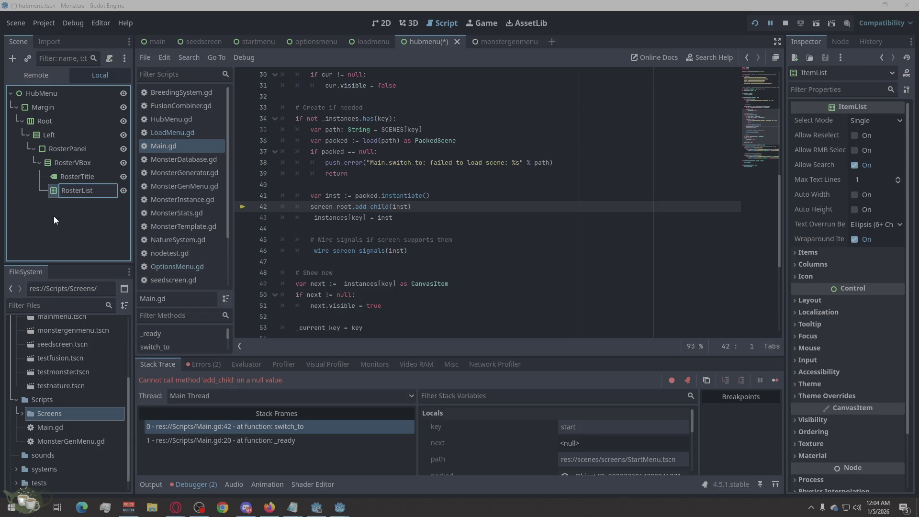
key(Return)
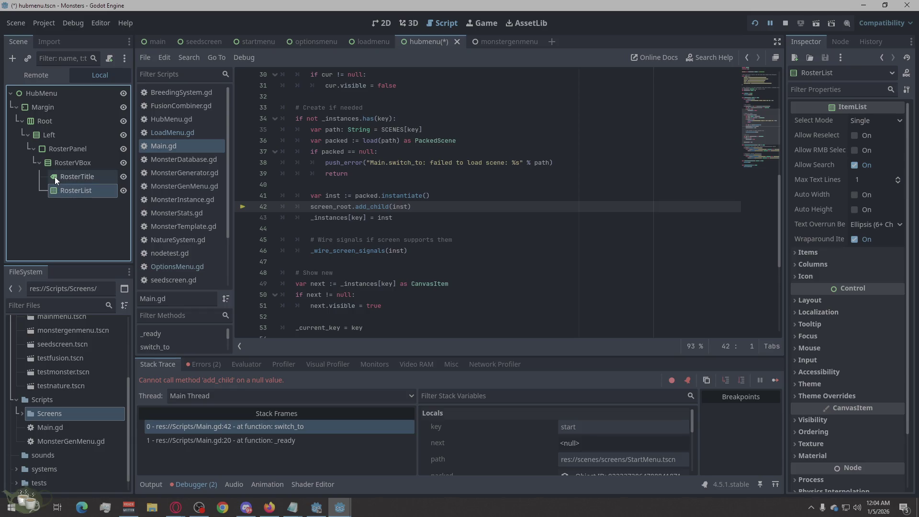
click(57, 150)
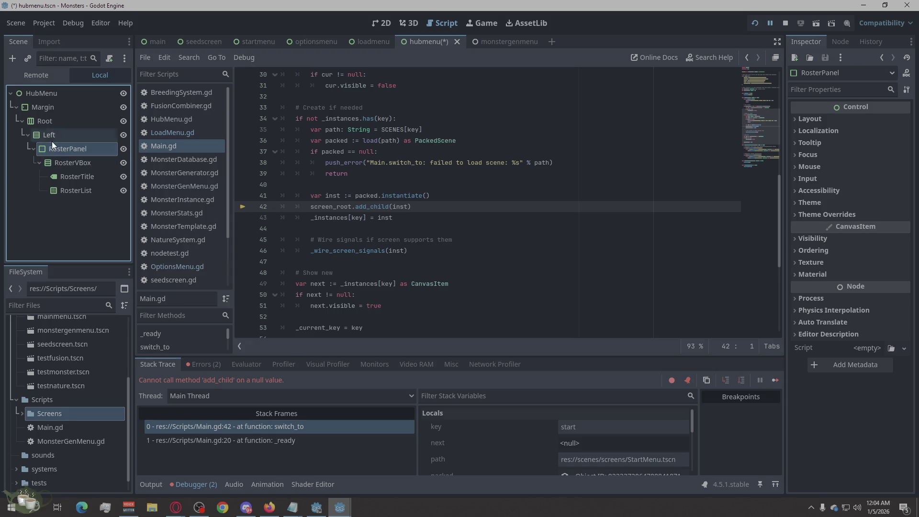
click(49, 136)
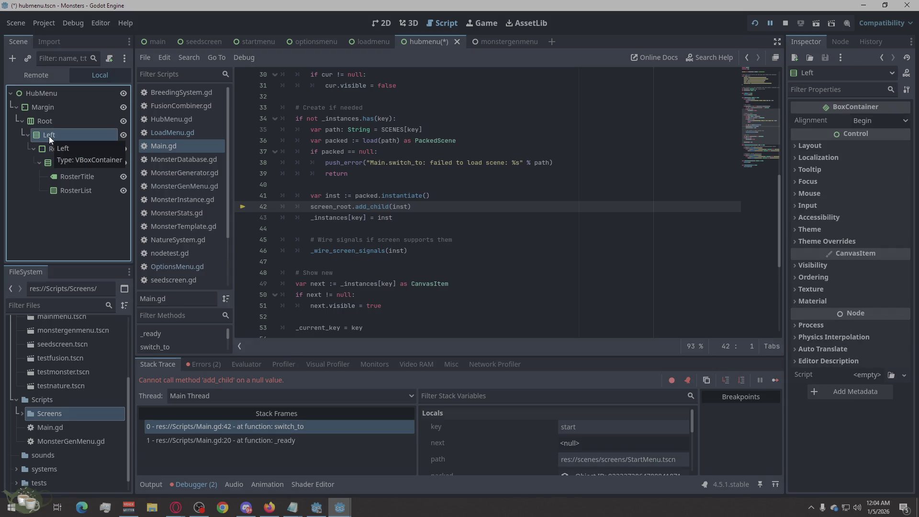
right_click(49, 136)
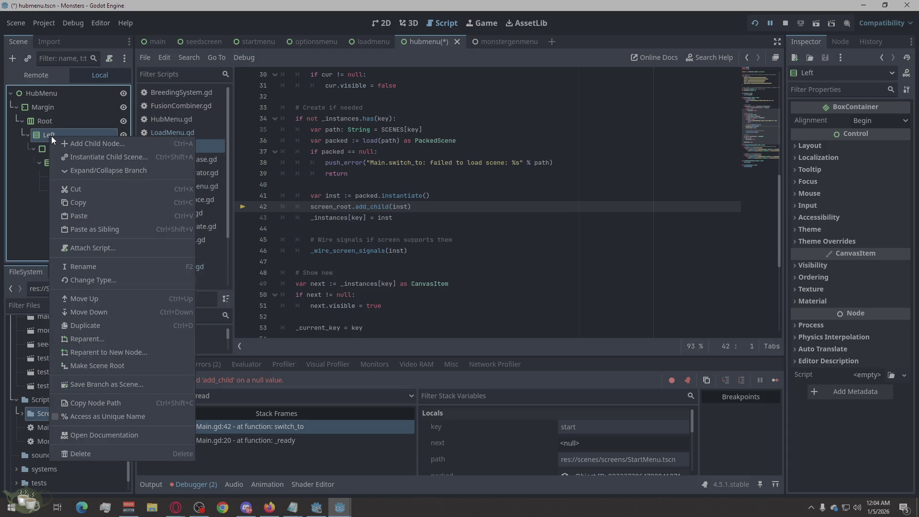
Step: Add a PanelContainer under Left and name it InfoPanel
click(74, 141)
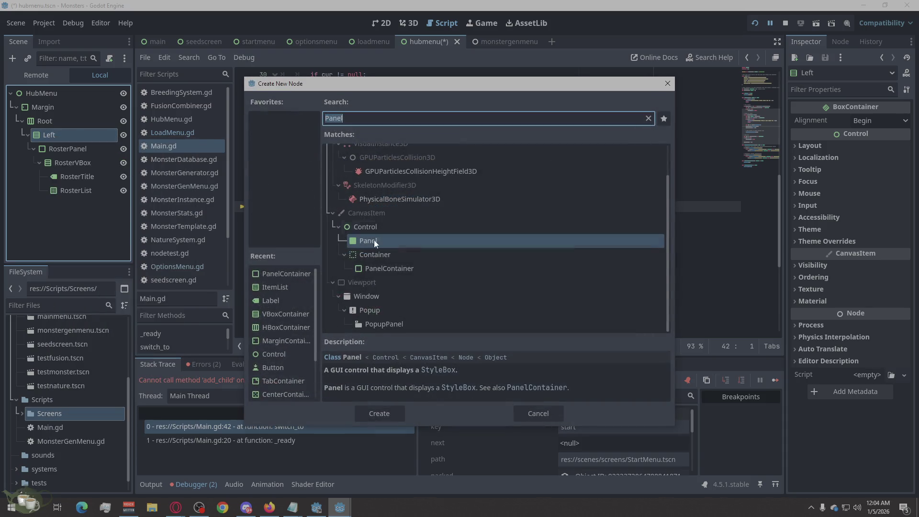
click(363, 268)
click(380, 412)
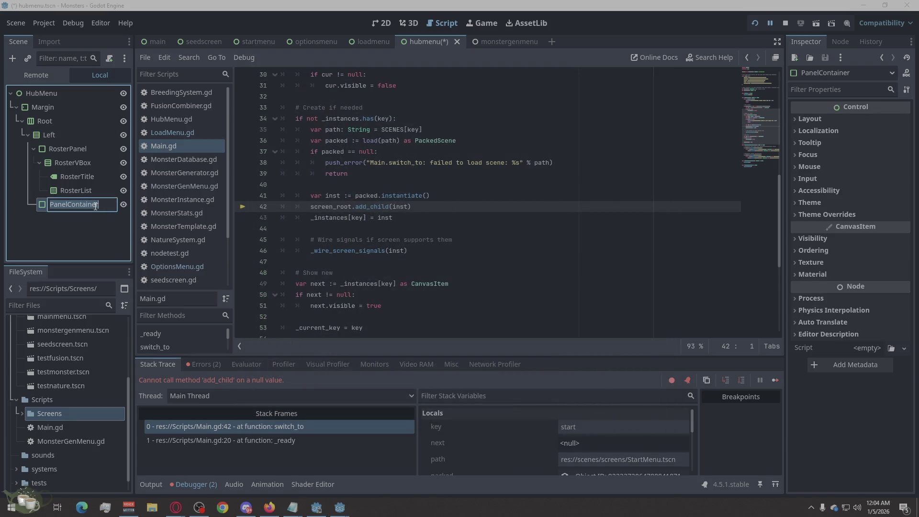
text(InfoPanel)
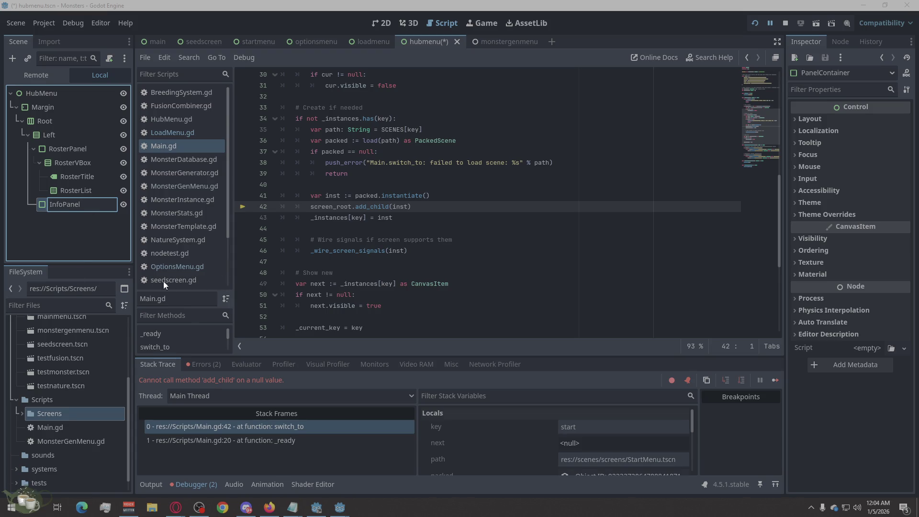
key(Return)
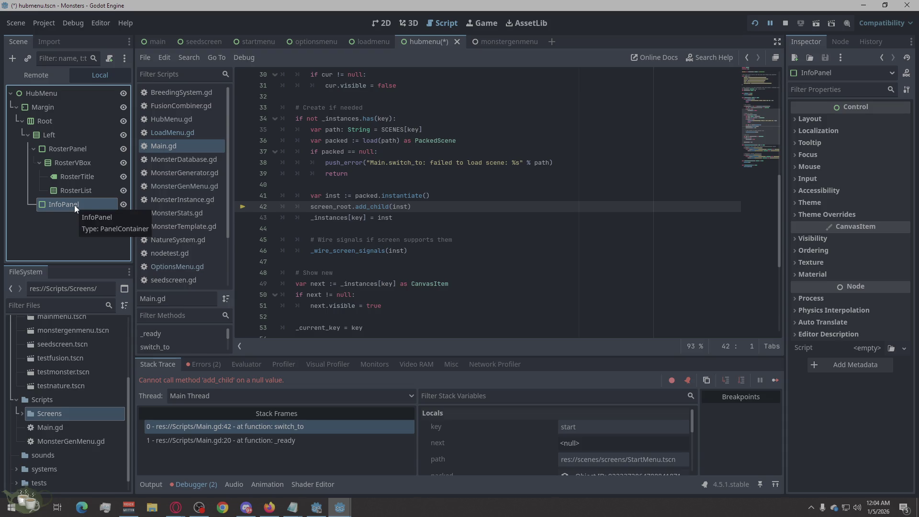
Step: Add a GridContainer under InfoPanel and name it InfoGrid
right_click(74, 205)
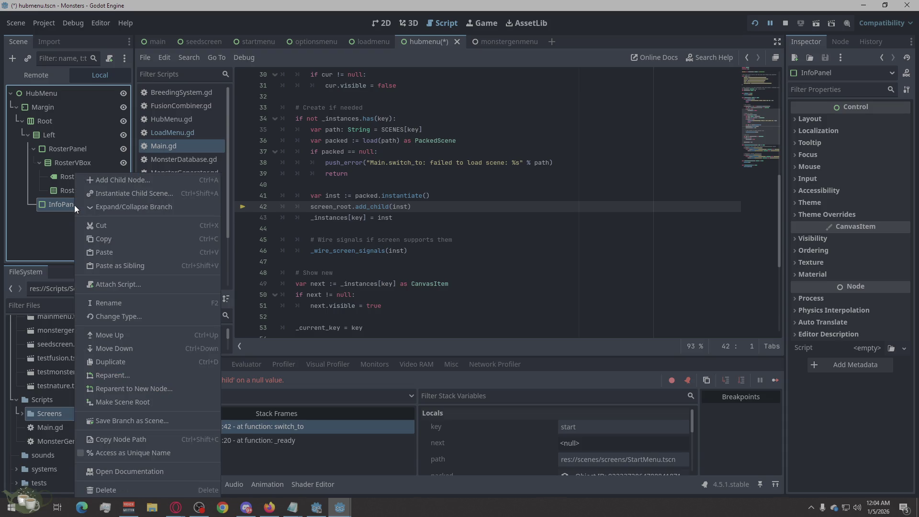
click(120, 180)
text(Grid)
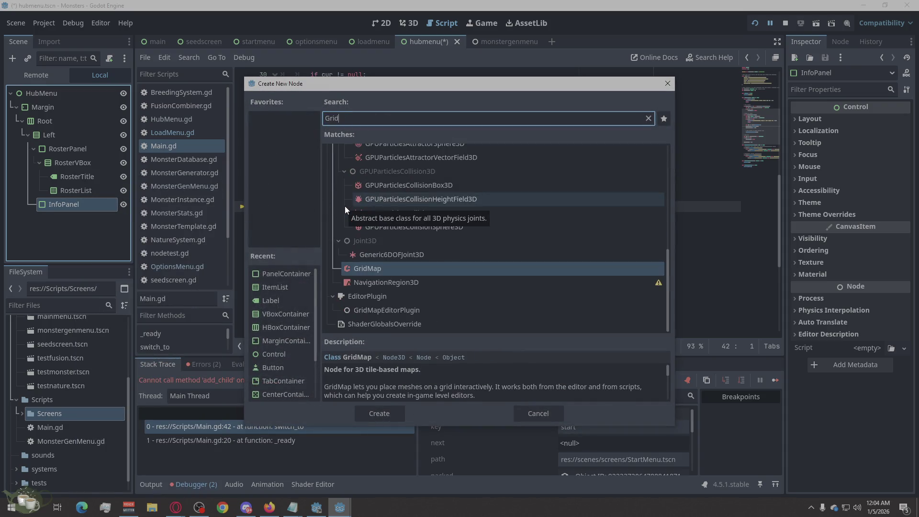
text(con)
click(392, 413)
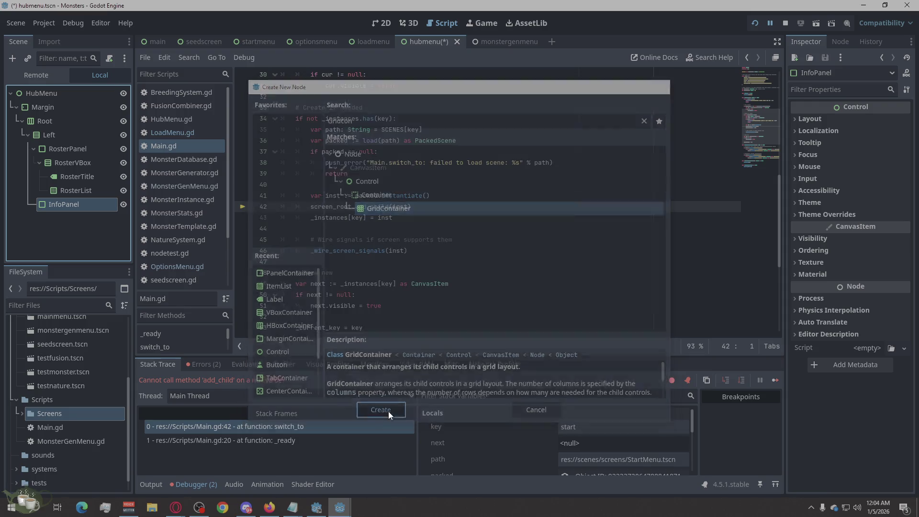
click(67, 217)
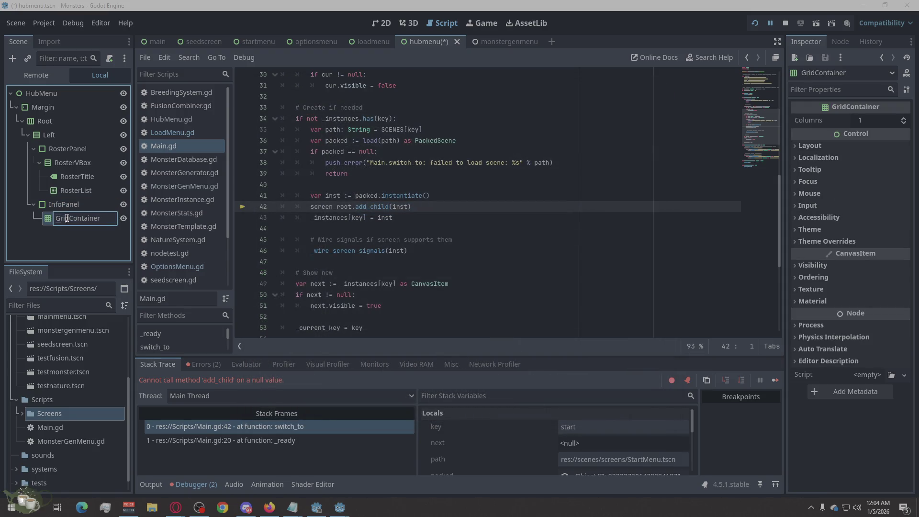
text(InfoGri)
key(Return)
right_click(78, 220)
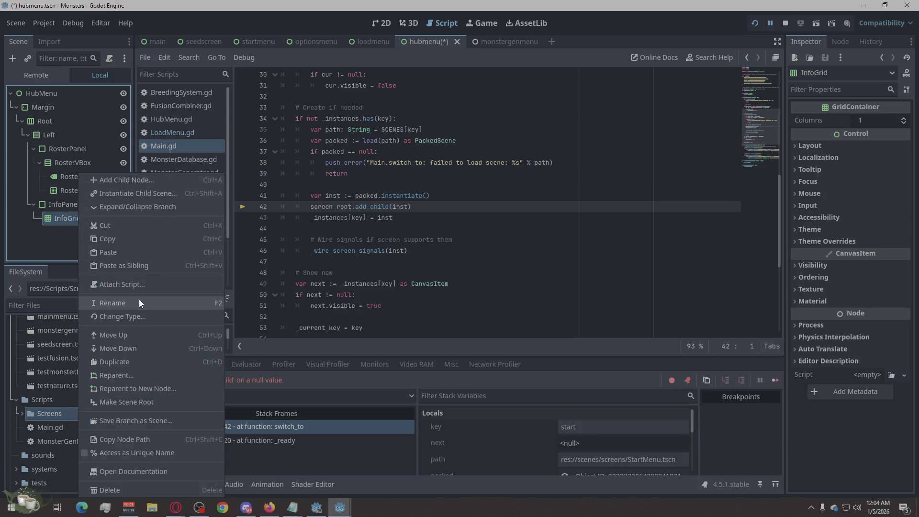
Step: Add a Label under InfoGrid and duplicate it into further Label copies
click(137, 181)
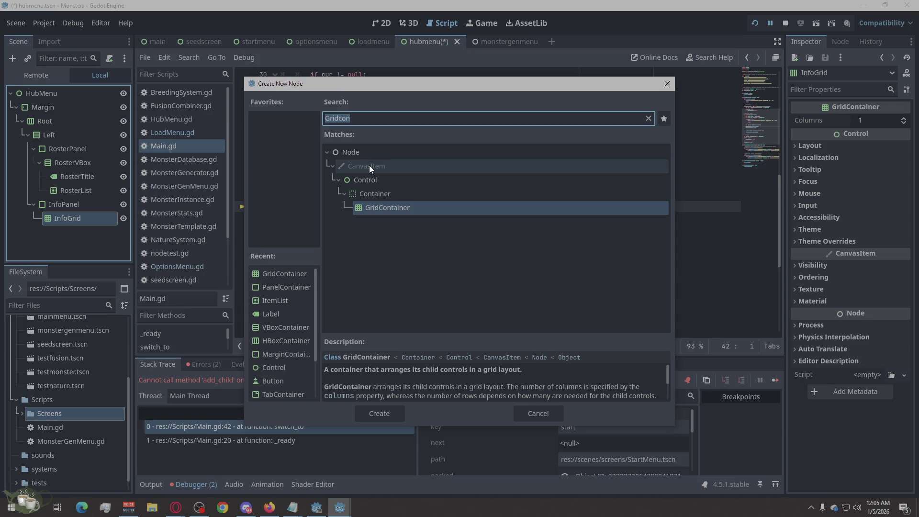
text(lab)
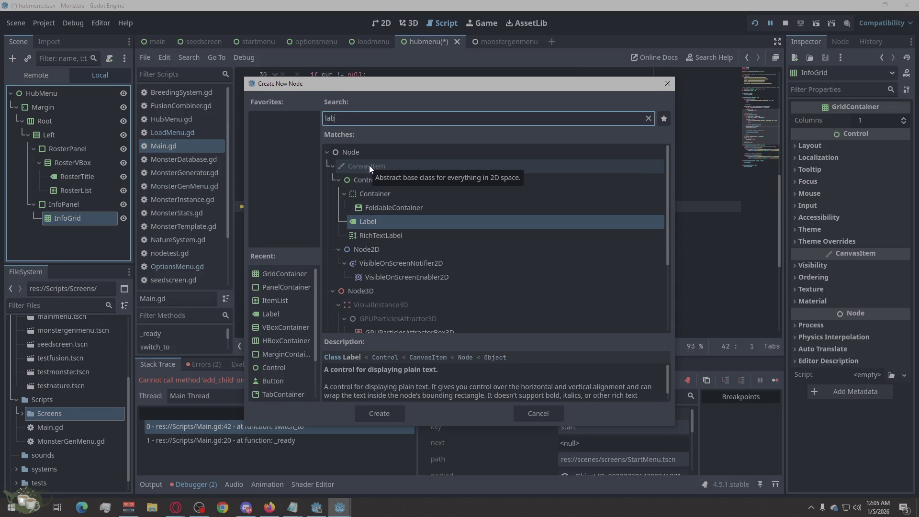
click(373, 408)
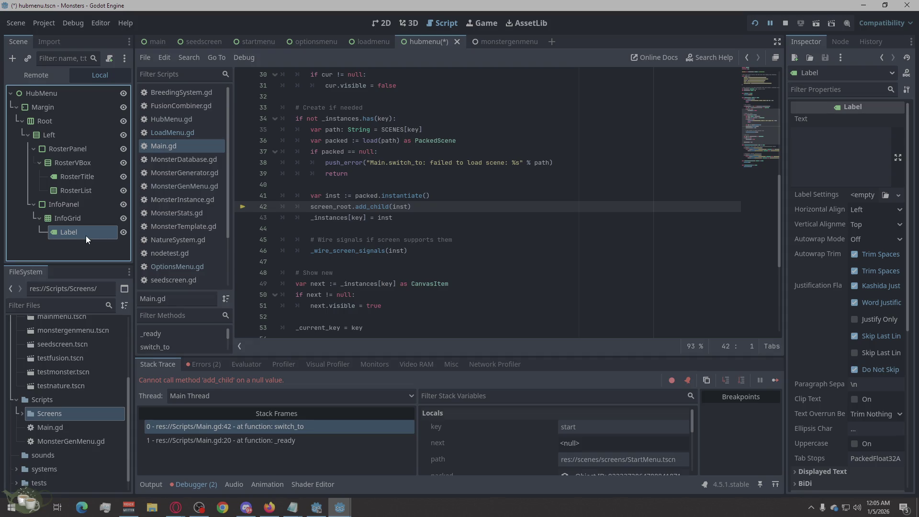
right_click(87, 235)
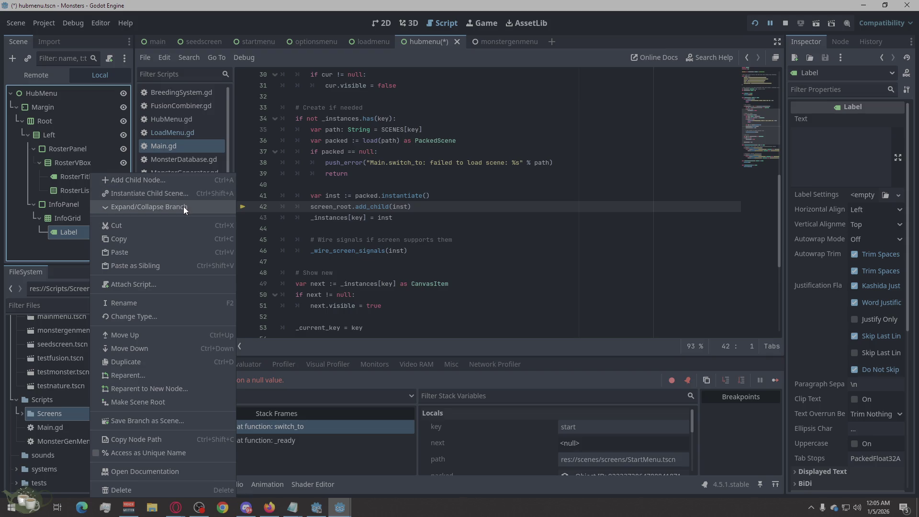
click(183, 205)
right_click(84, 235)
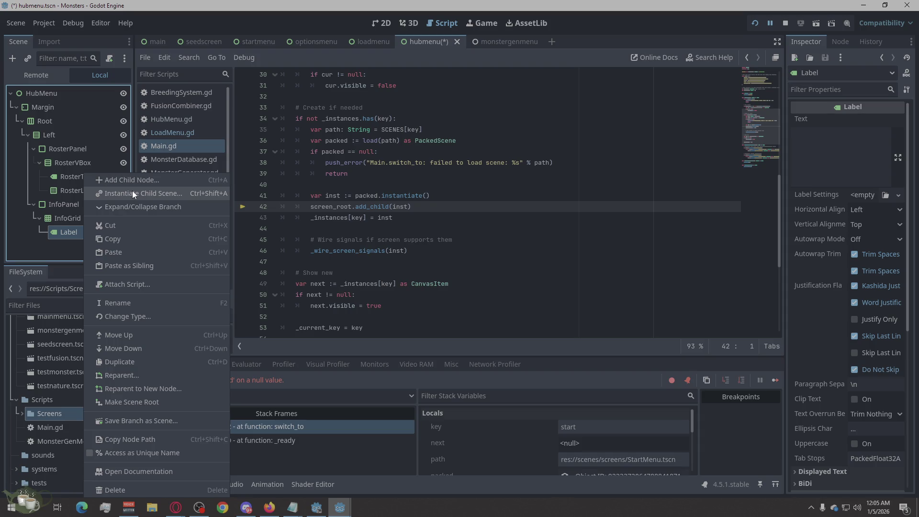
click(60, 232)
mouse_move(62, 232)
mouse_down()
mouse_move(79, 249)
mouse_move(69, 222)
mouse_move(56, 251)
mouse_up()
key(ctrl+v)
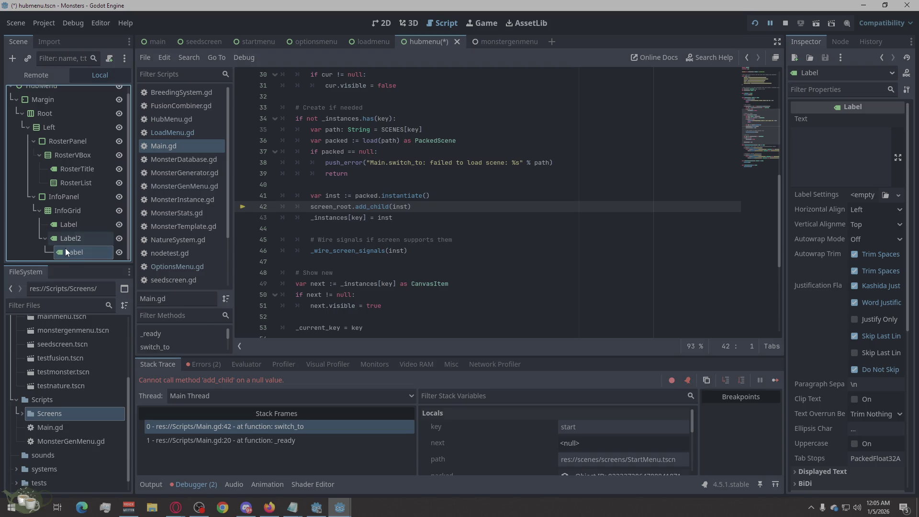
key(ctrl+v)
Step: Drag the copies so Label through Label4 sit in order directly under InfoGrid
drag(67, 237, 69, 221)
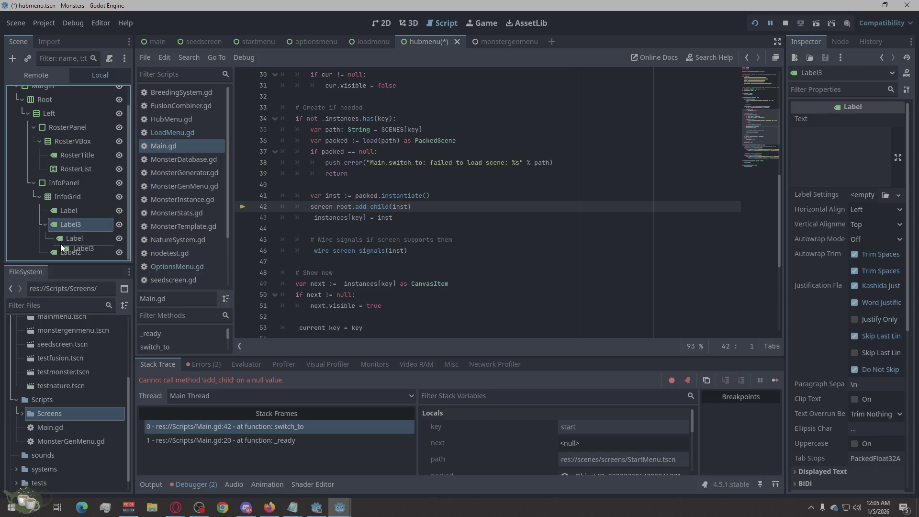
drag(70, 251, 65, 217)
drag(73, 253, 64, 231)
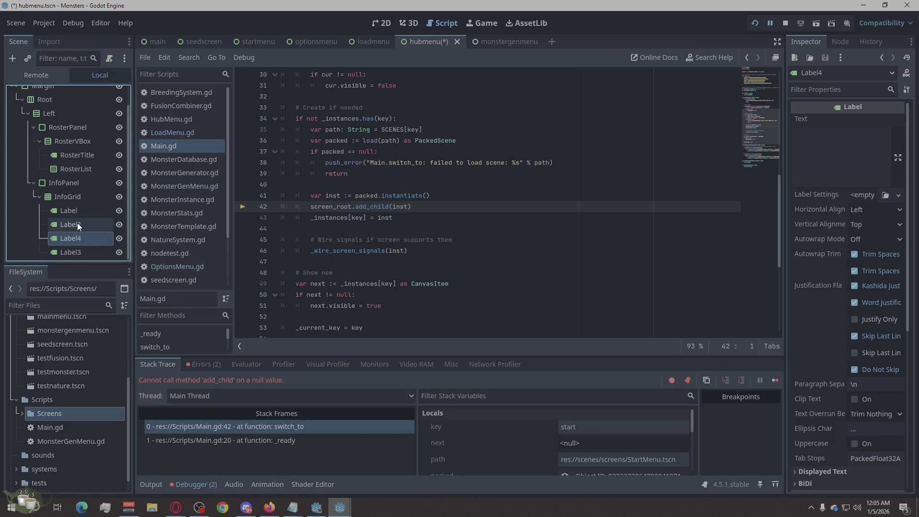
click(78, 223)
drag(73, 250, 65, 234)
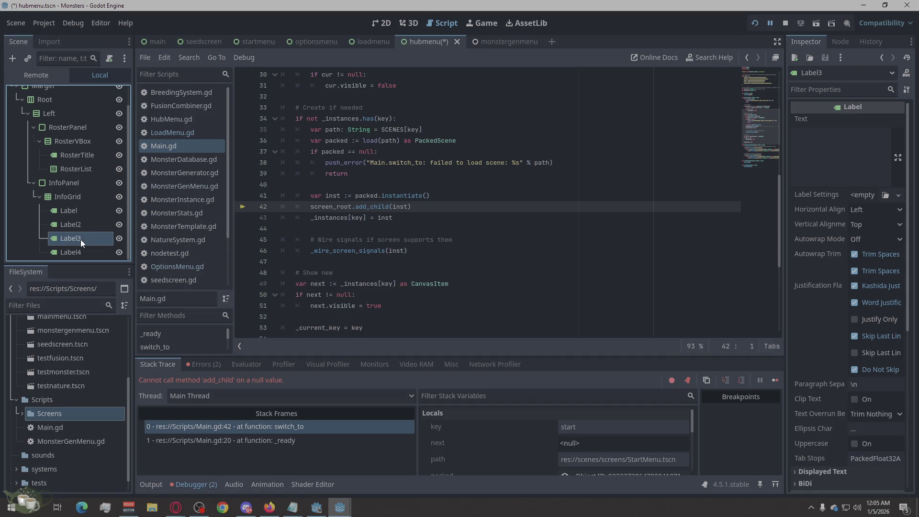
Step: Rename the four labels to MoneyLabel, LicenseLabel, SeasonLabel and TourneyLabel
double_click(80, 215)
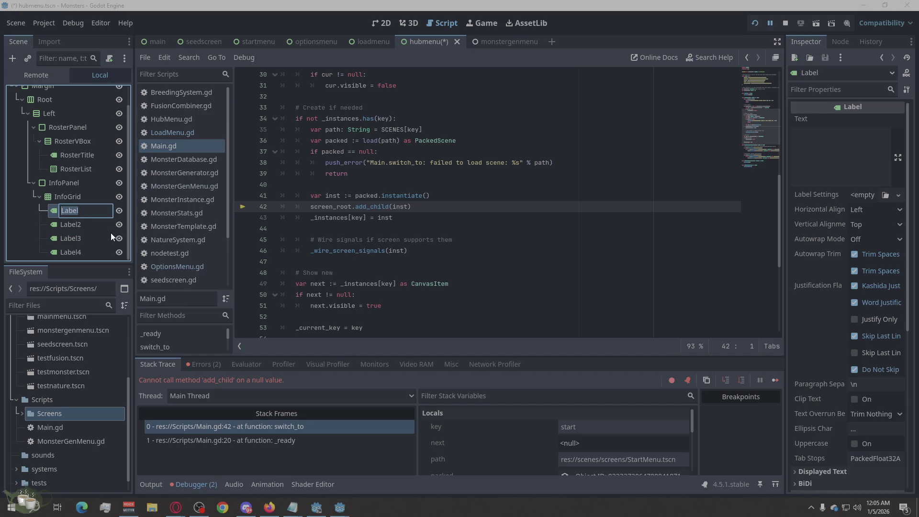
text(Money)
double_click(90, 225)
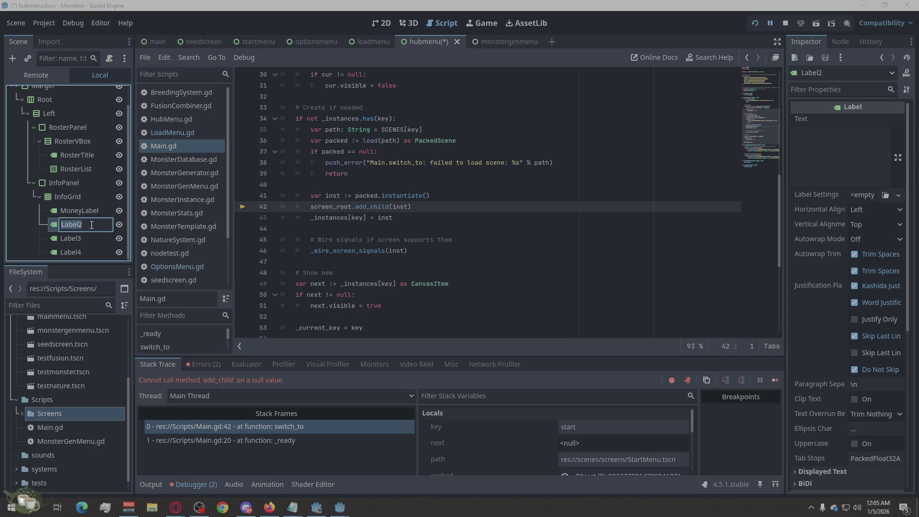
text(LicenseLabel)
double_click(83, 238)
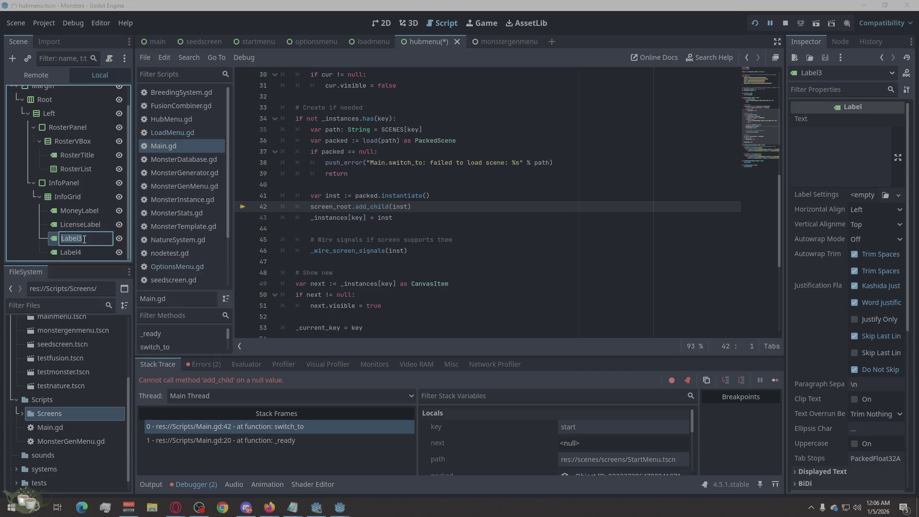
text(SeasonLabel)
double_click(83, 253)
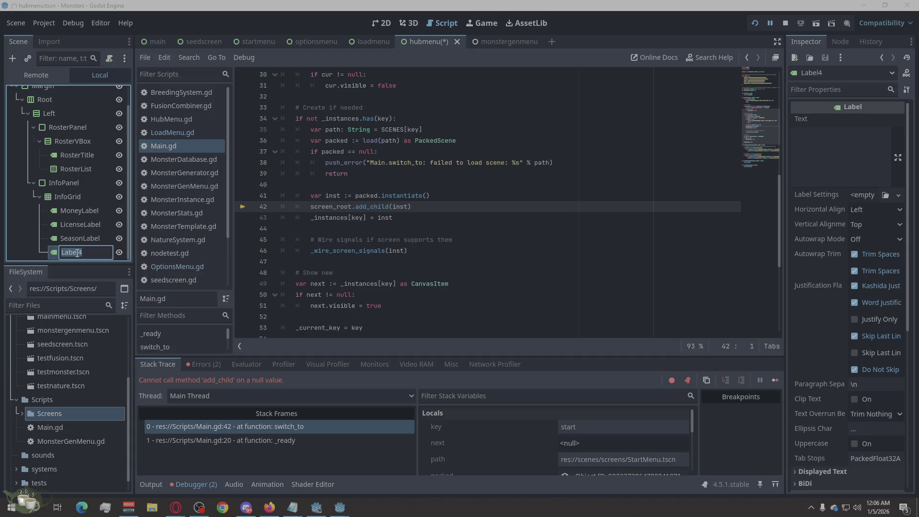
text(TourneyLabel)
key(Return)
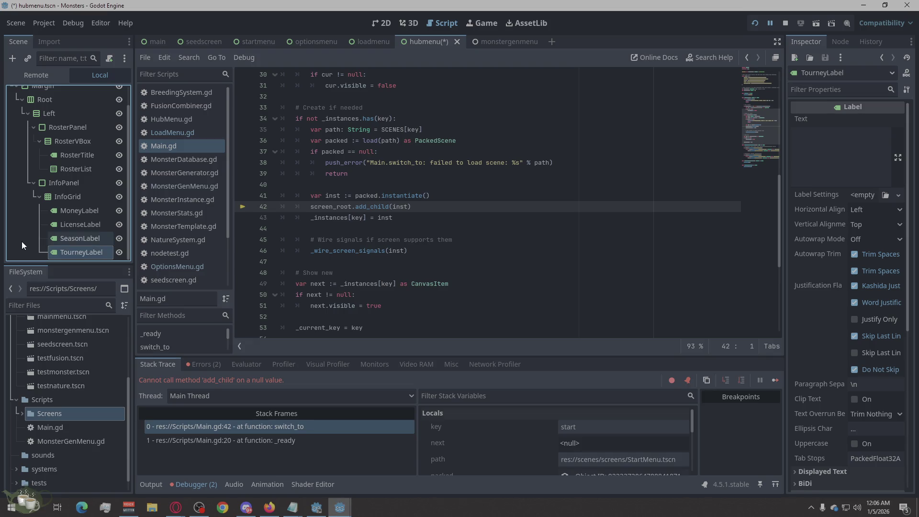
right_click(94, 211)
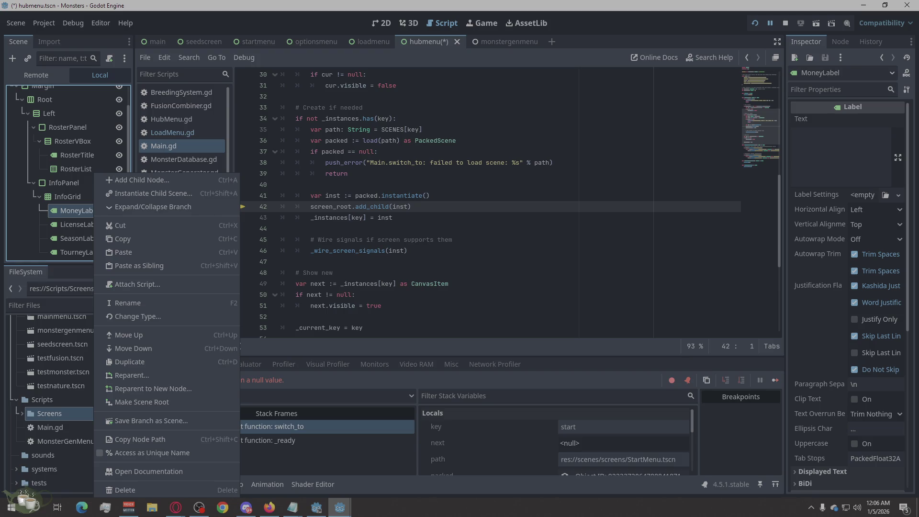
click(27, 228)
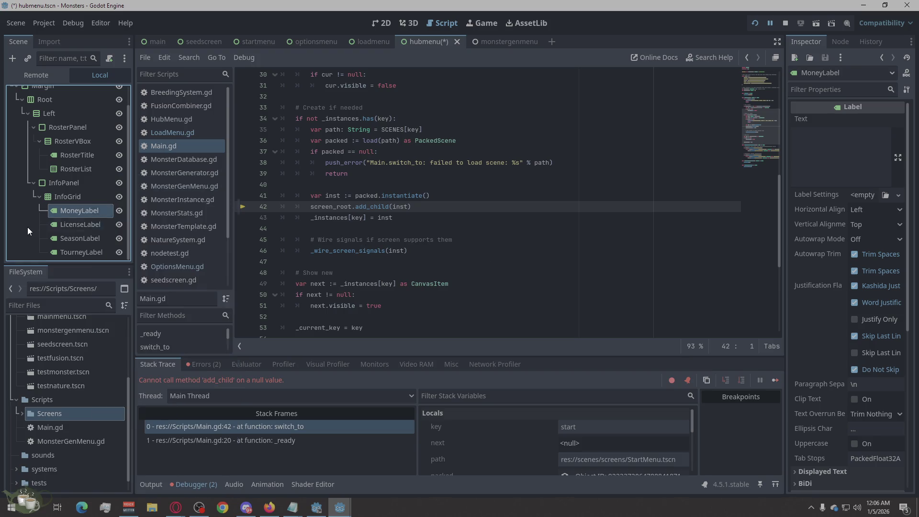
click(105, 256)
right_click(108, 249)
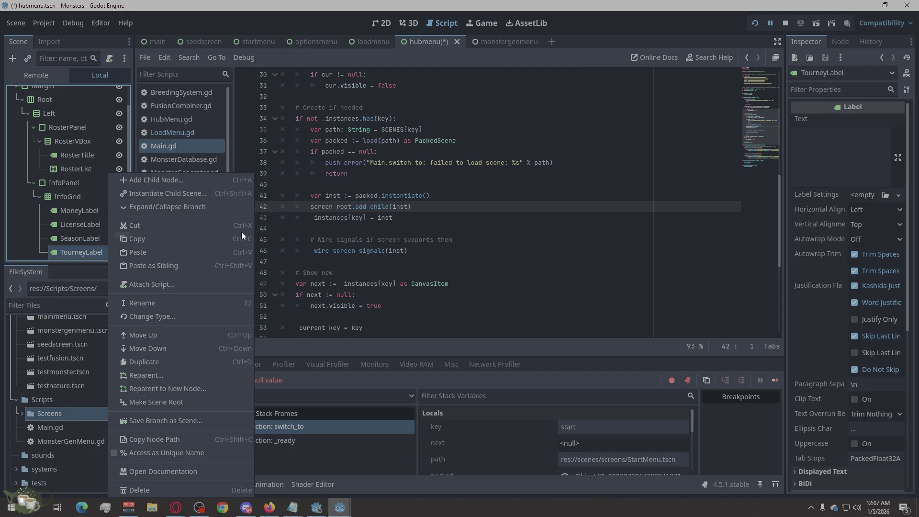
click(10, 216)
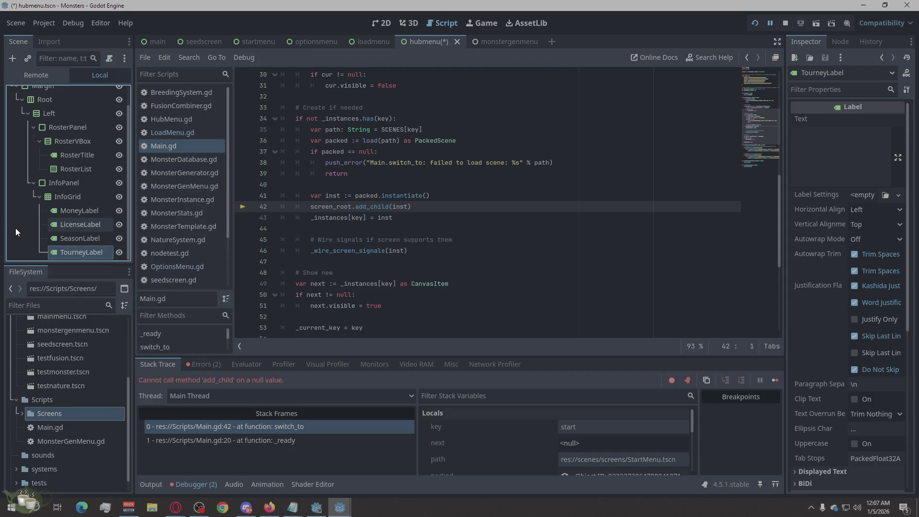
click(15, 228)
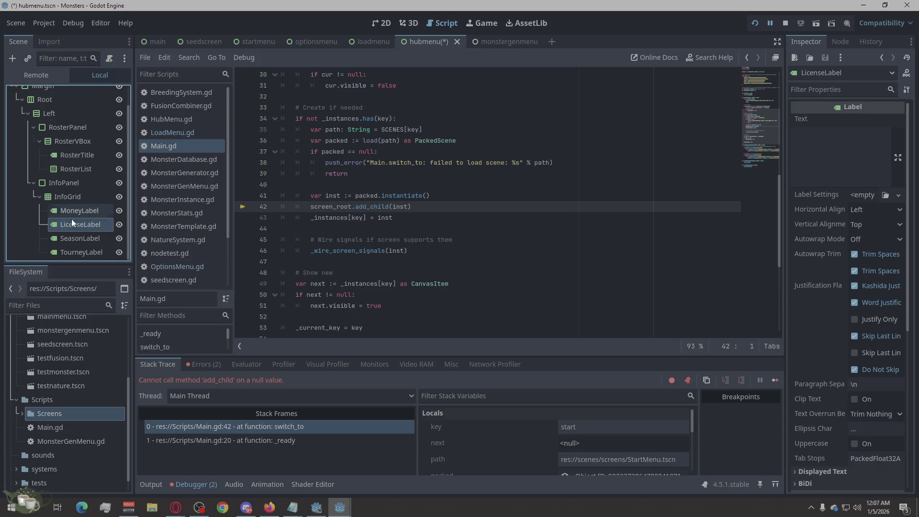
click(79, 237)
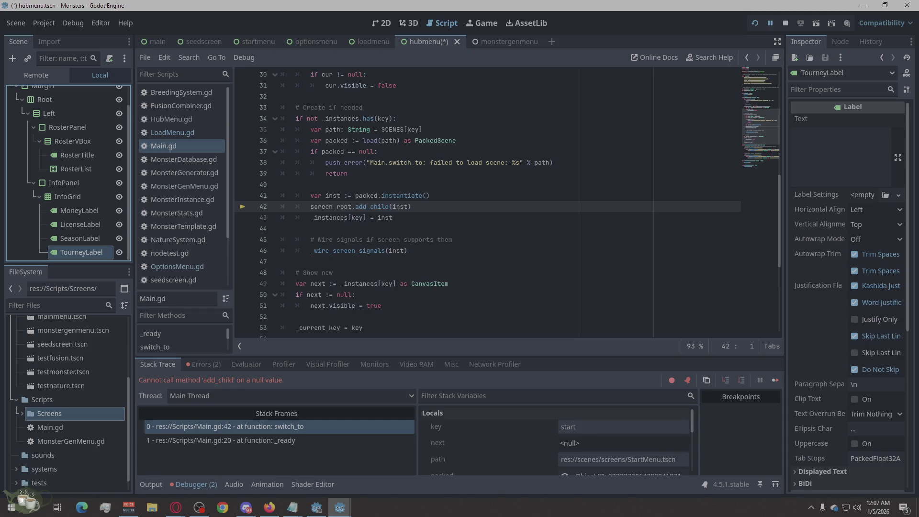
right_click(83, 197)
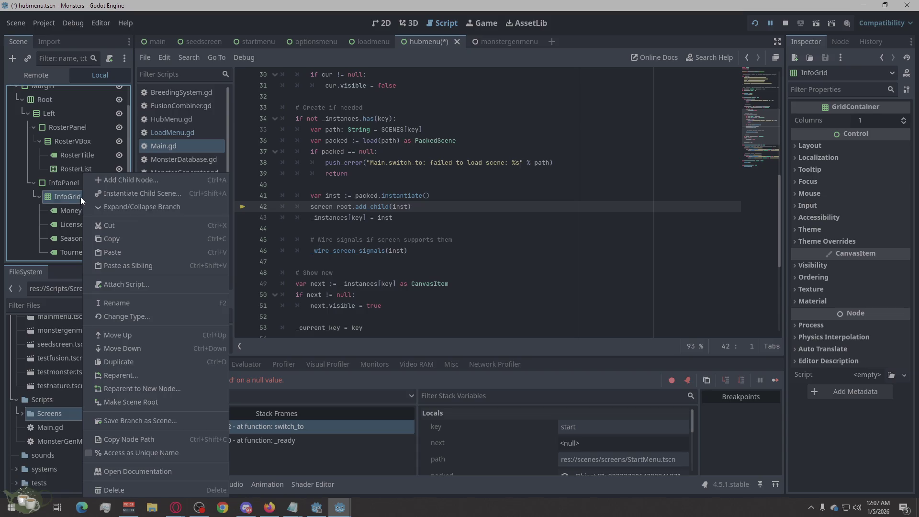
Step: Set InfoGrid's Columns property to 2
click(76, 197)
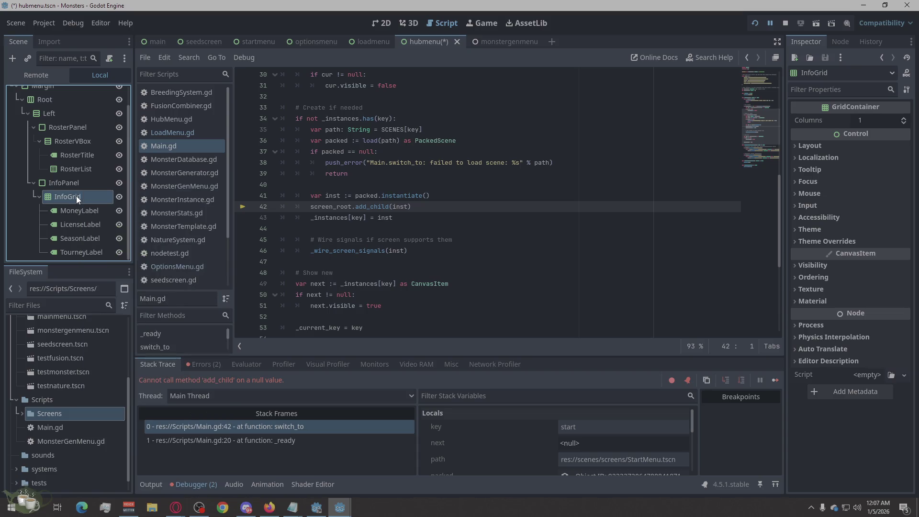
click(868, 122)
text(12)
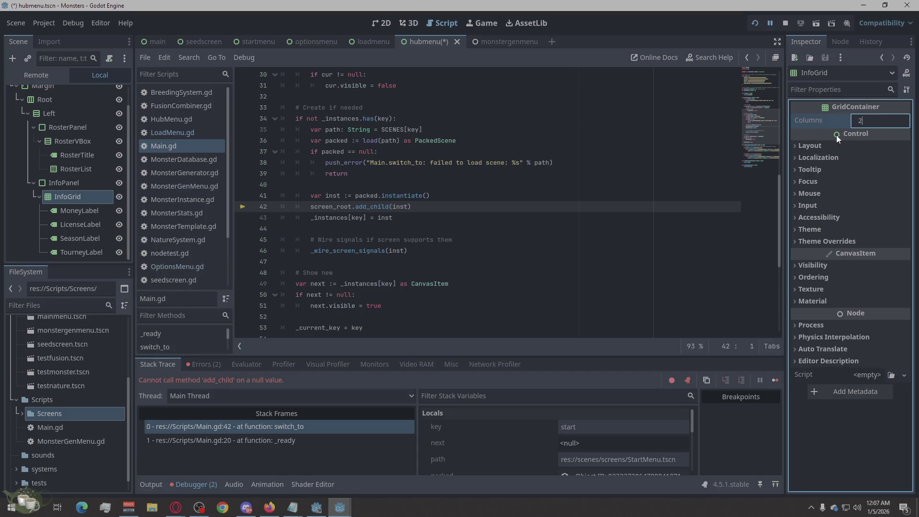
key(Return)
Step: Browse node actions on MoneyLabel and InfoGrid and reorder LicenseLabel after MoneyLabel
click(96, 210)
right_click(95, 210)
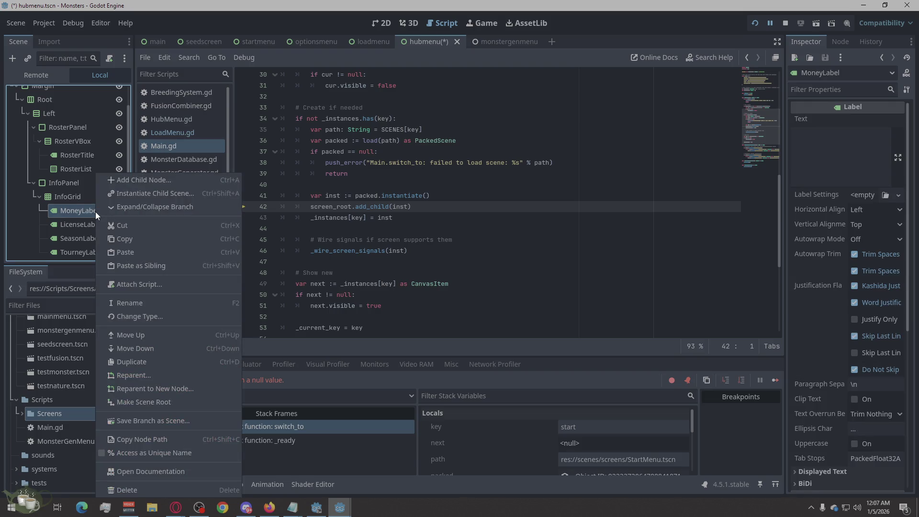
click(83, 201)
right_click(79, 209)
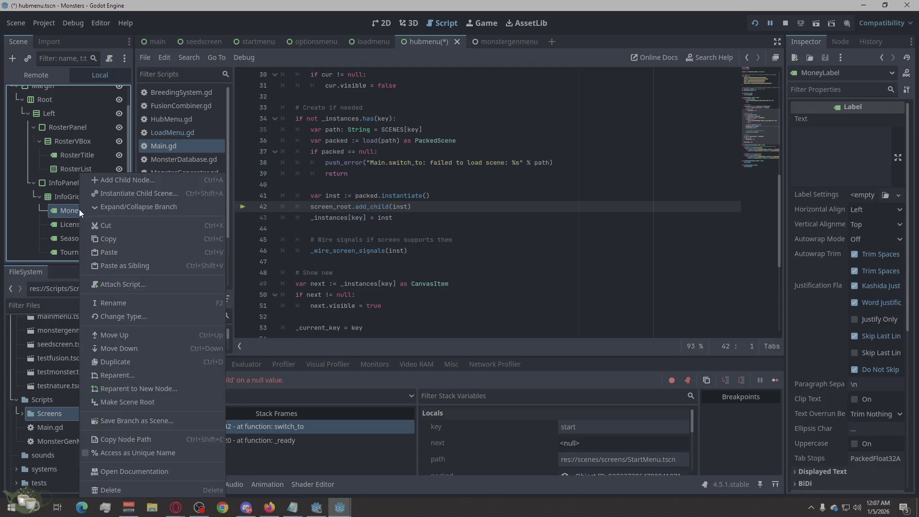
click(71, 200)
right_click(73, 199)
click(70, 210)
right_click(69, 210)
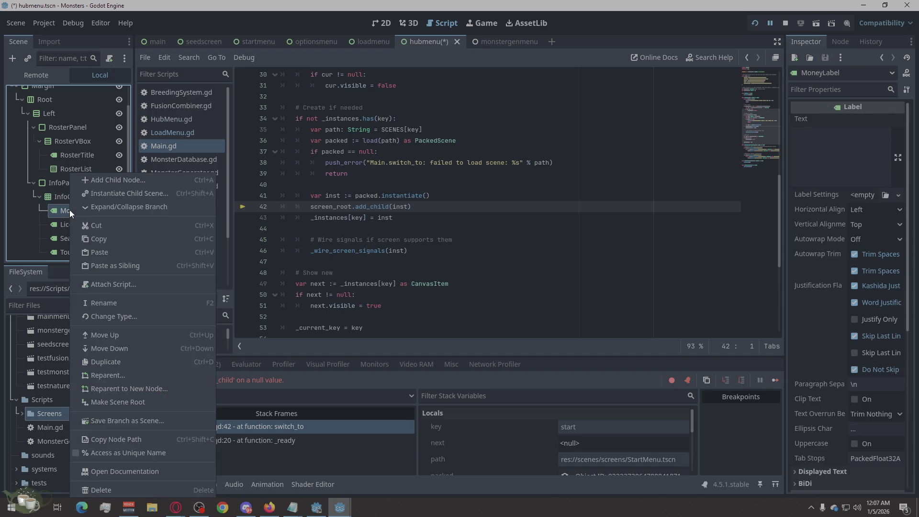
click(13, 231)
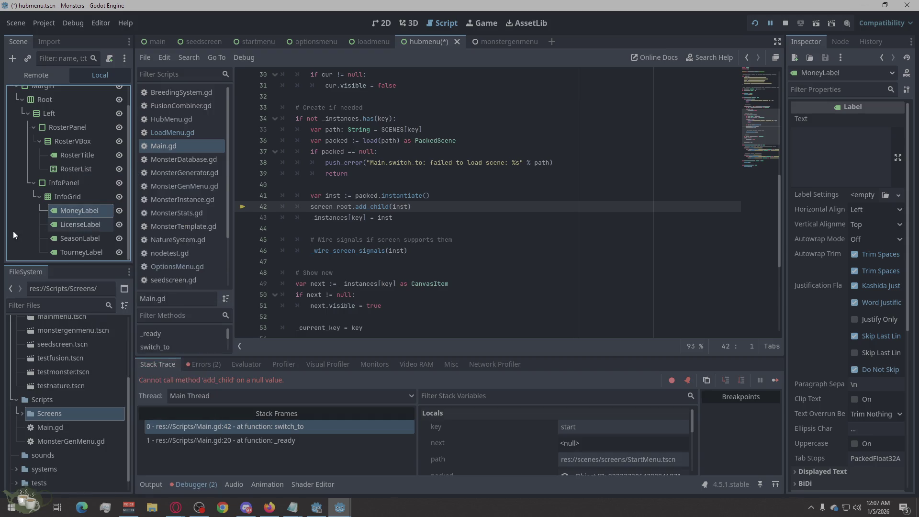
right_click(112, 212)
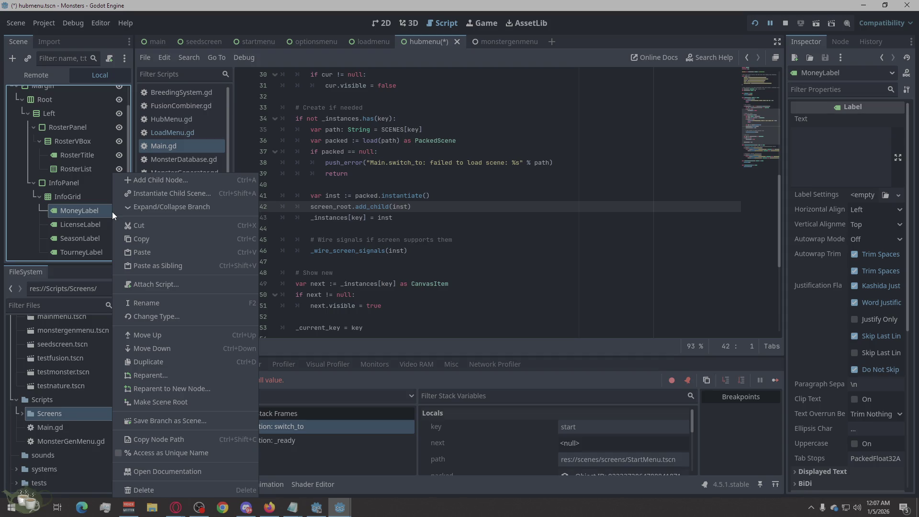
click(82, 199)
mouse_move(86, 221)
mouse_down()
mouse_move(107, 209)
mouse_move(57, 233)
mouse_up()
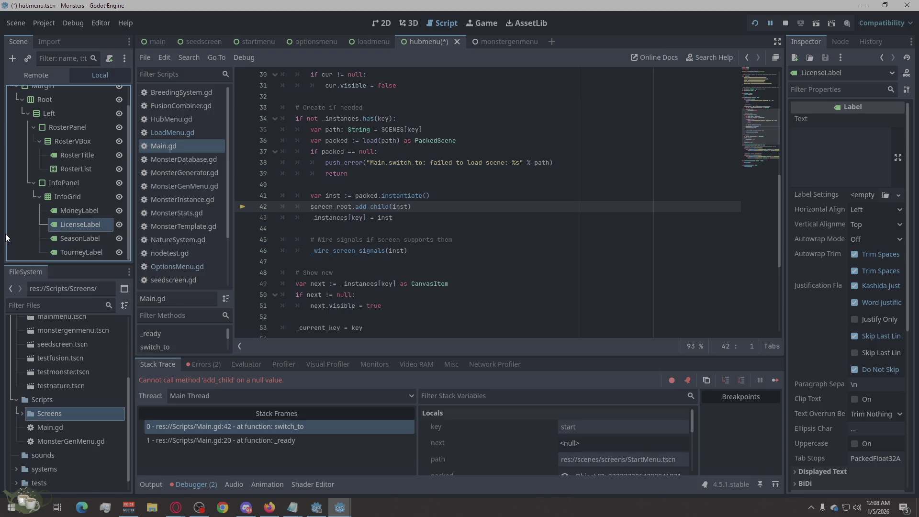
Step: Inspect TourneyLabel, MoneyLabel and InfoGrid to confirm the 2-column grid
click(49, 251)
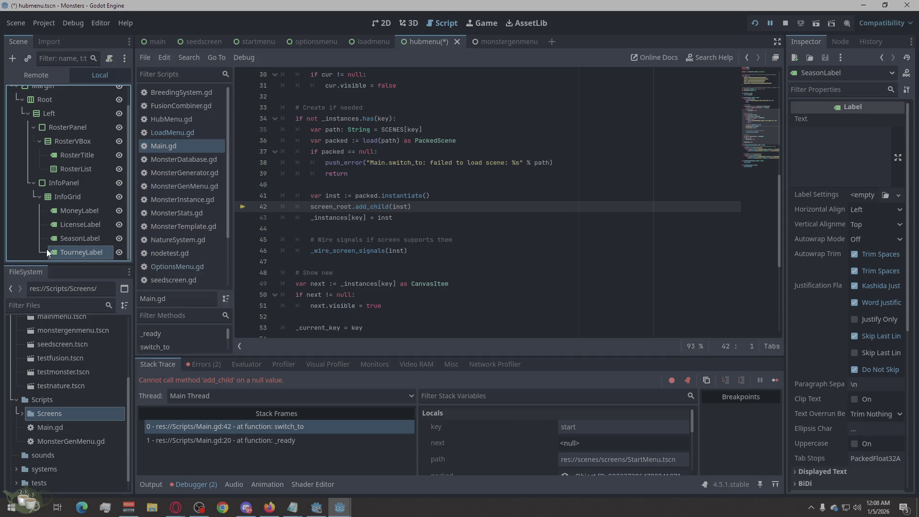
click(83, 212)
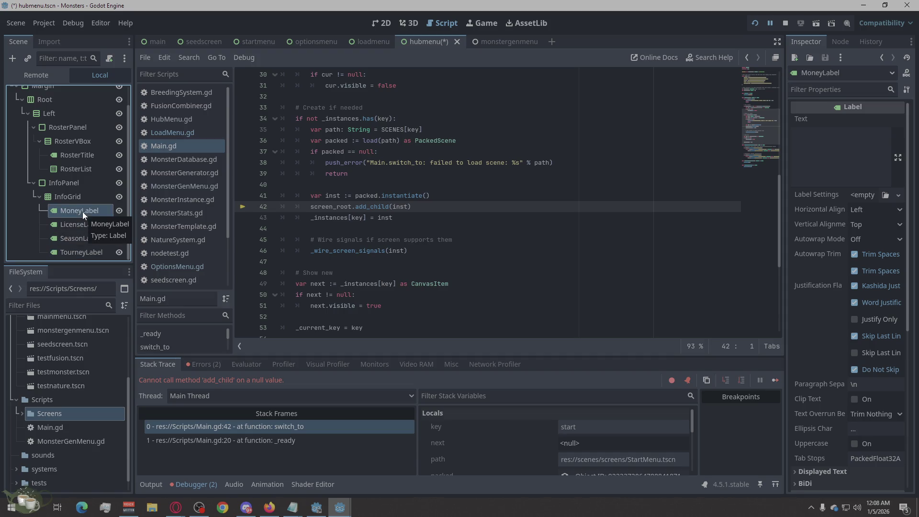
click(79, 198)
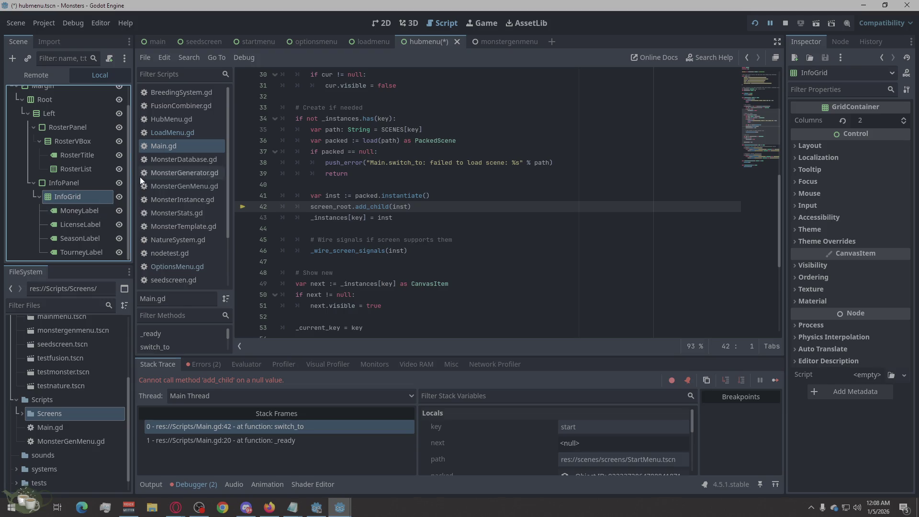
Step: Widen the Scene dock and check the InfoPanel and InfoGrid names, keeping them
drag(134, 180, 228, 187)
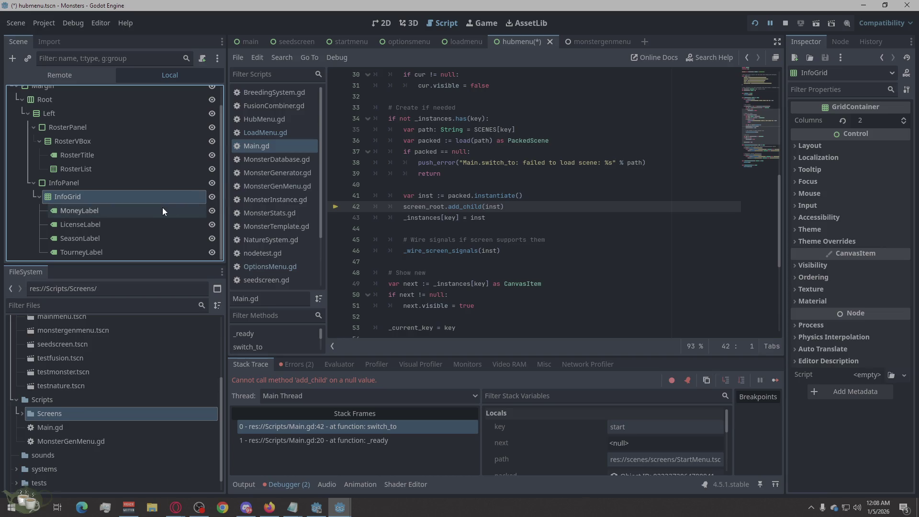
right_click(134, 197)
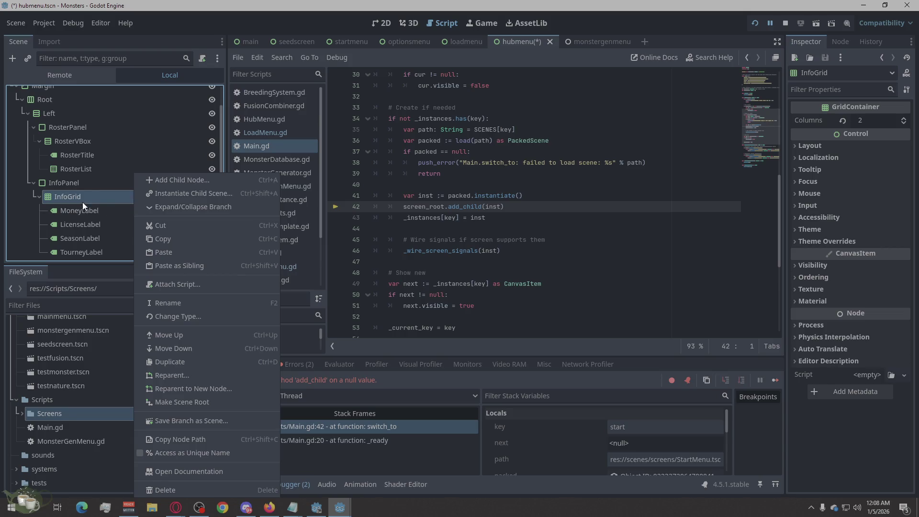
click(78, 183)
click(78, 182)
click(77, 201)
click(77, 200)
click(116, 200)
key(Return)
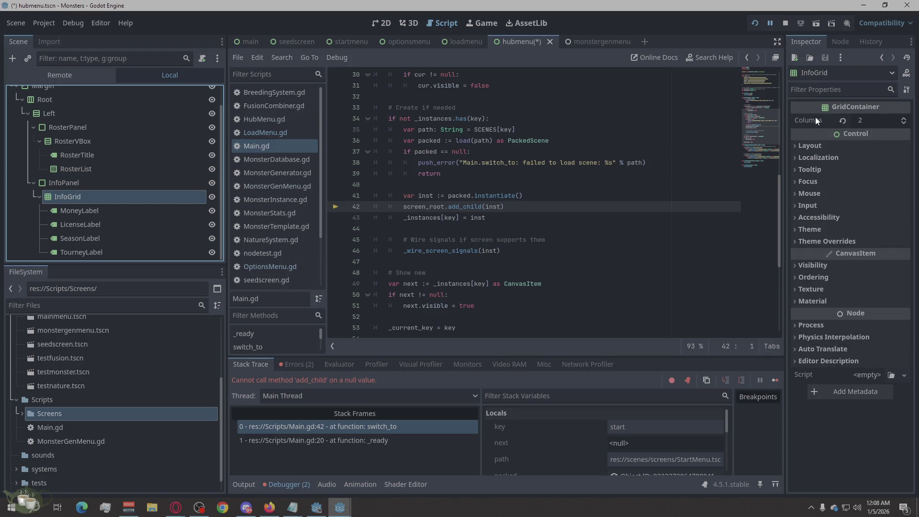
Step: Add a fifth Label as the last child of InfoGrid, after TourneyLabel
right_click(154, 197)
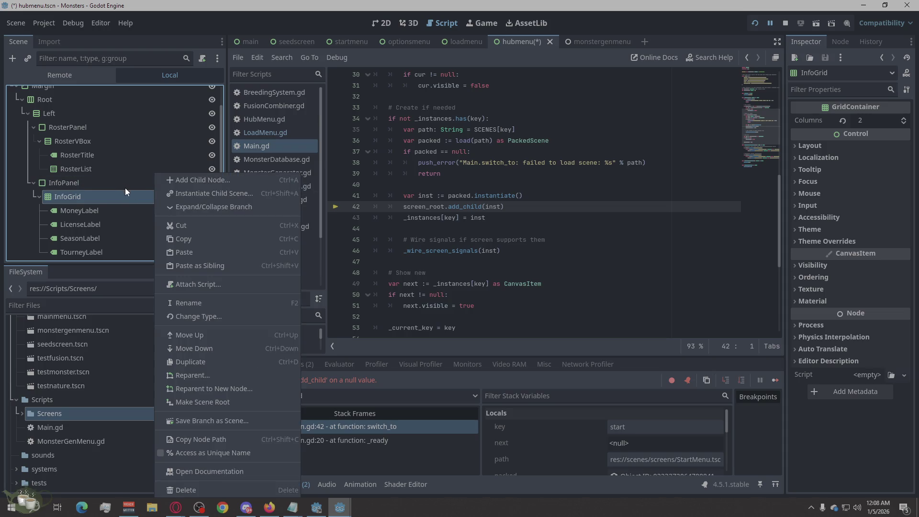
click(193, 180)
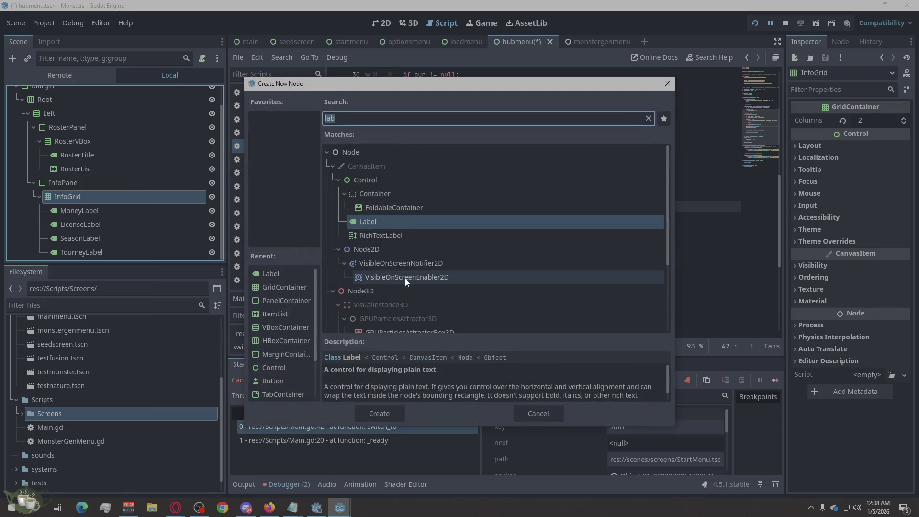
click(396, 411)
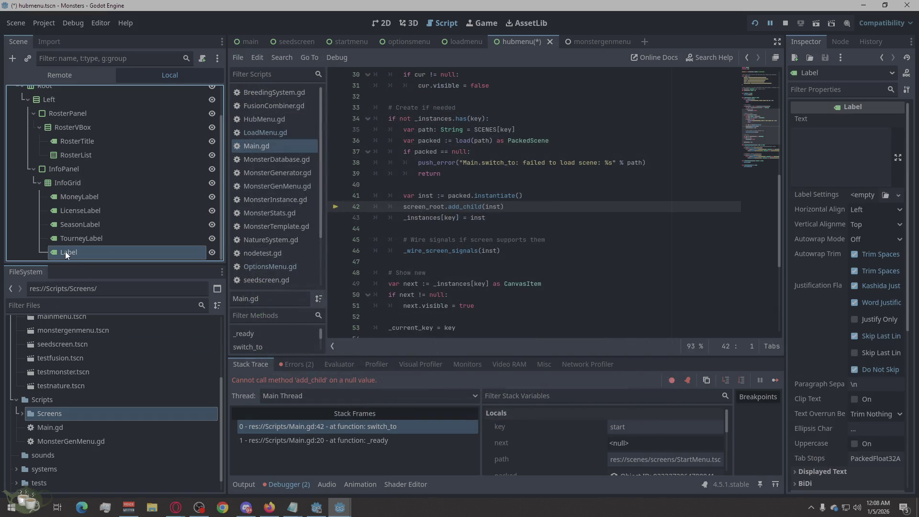
click(862, 209)
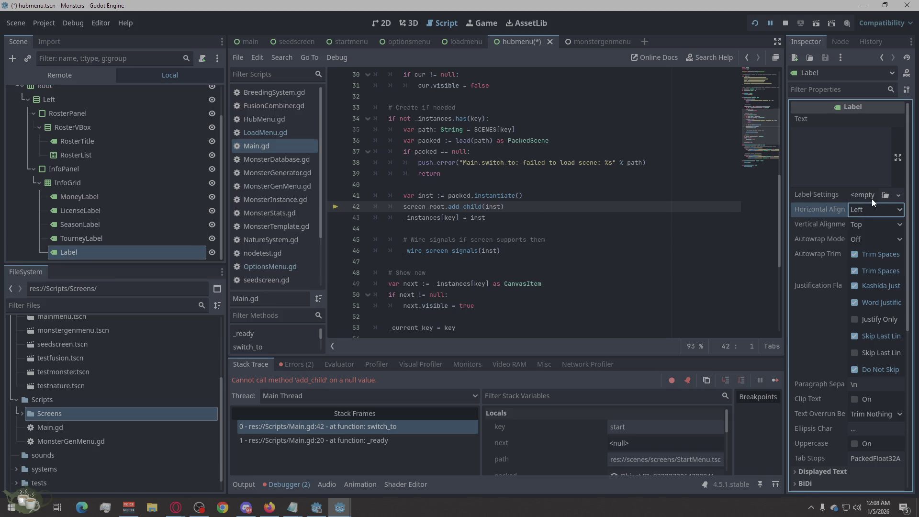
scroll(870, 199, down, 3)
scroll(870, 199, down, 1)
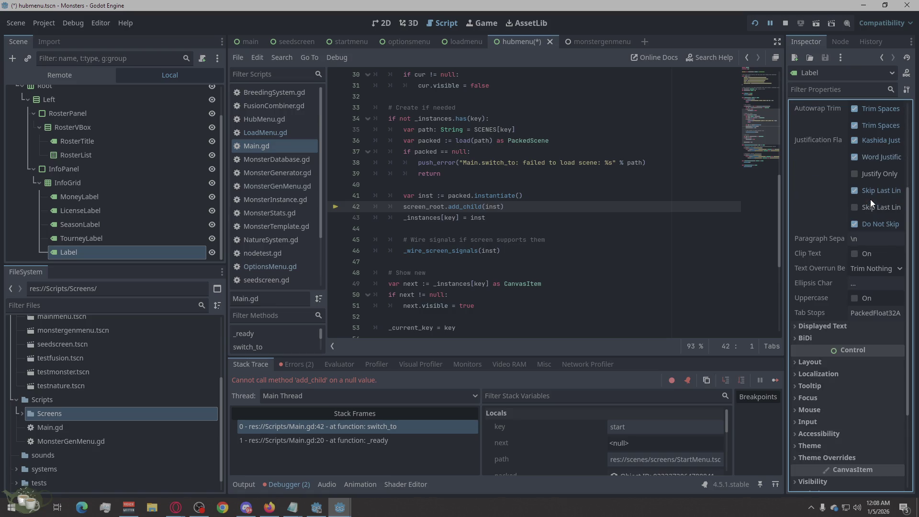
scroll(871, 199, down, 4)
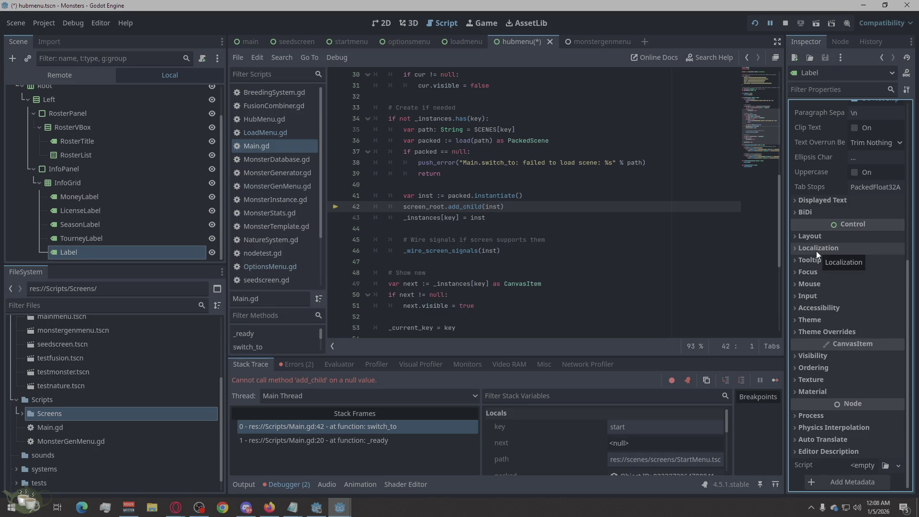
scroll(815, 251, up, 3)
scroll(815, 251, up, 2)
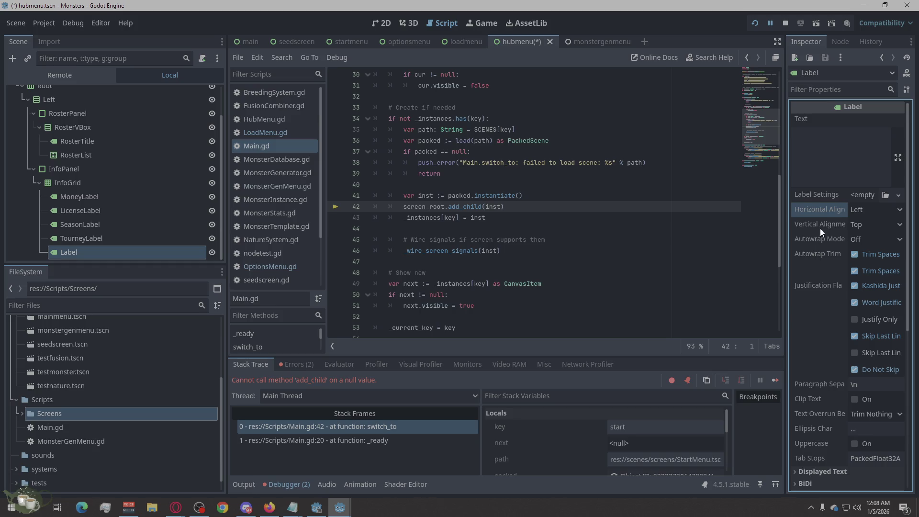
right_click(69, 254)
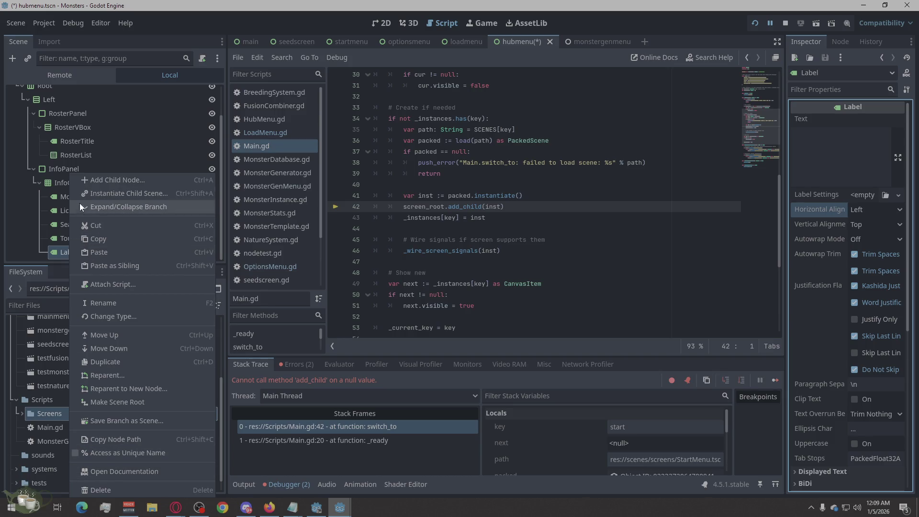
click(11, 218)
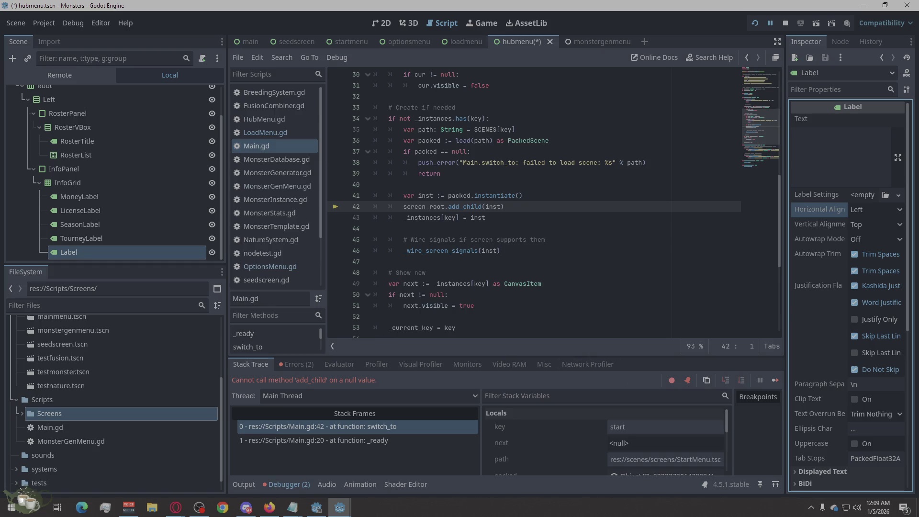
mouse_move(176, 508)
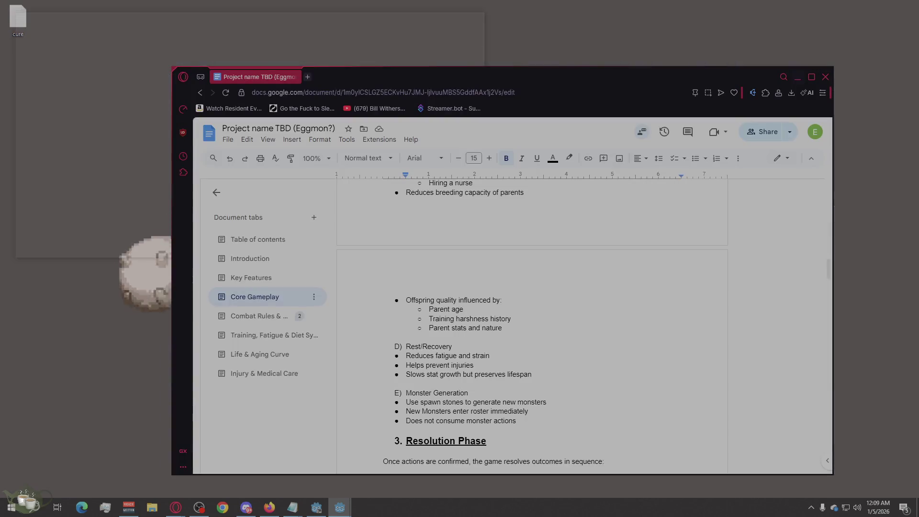
Step: Grant the pending access request on the design document as Commenter instead of Editor
click(175, 460)
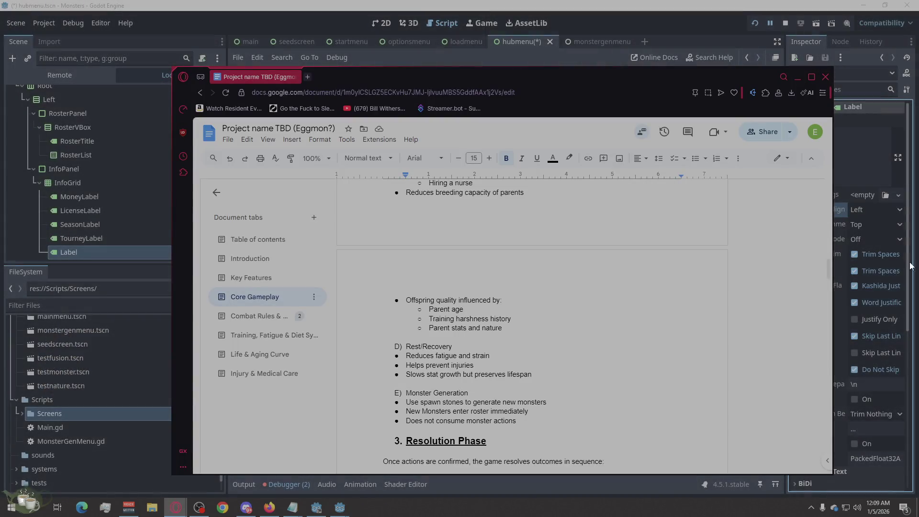
click(762, 138)
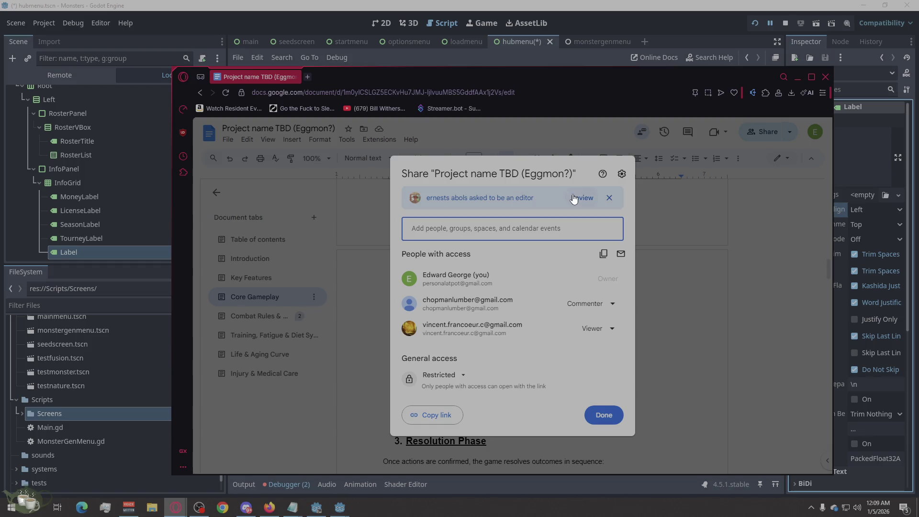
click(581, 197)
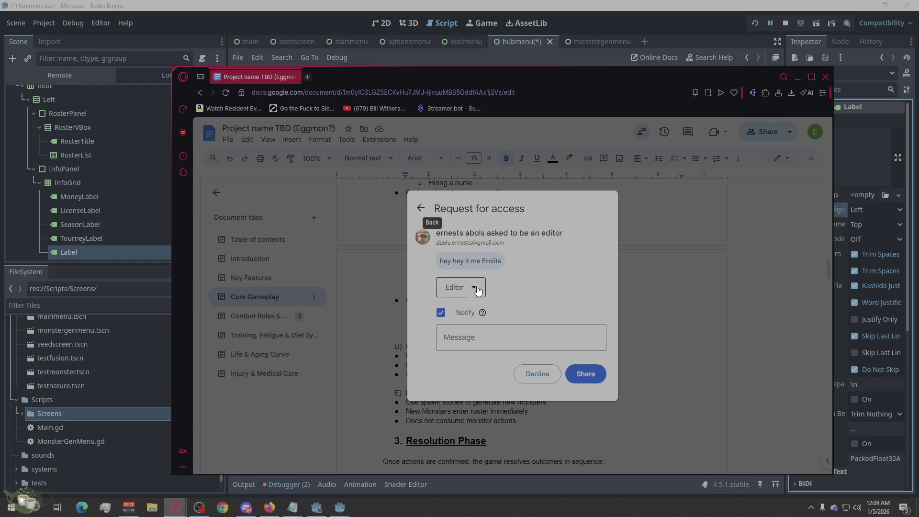
click(475, 289)
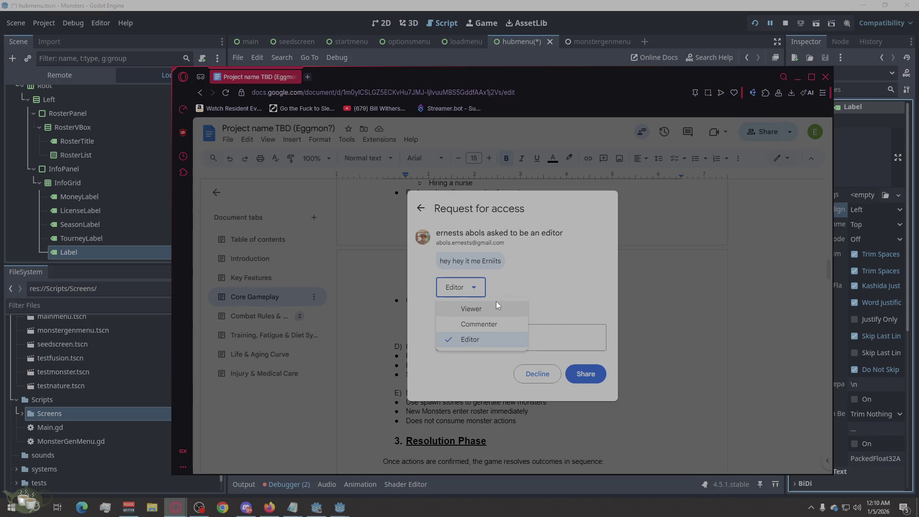
click(502, 324)
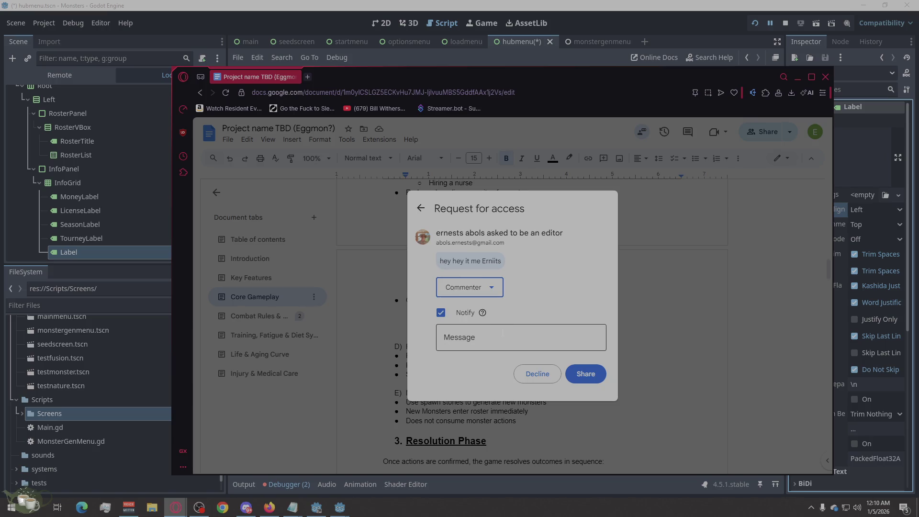
click(582, 376)
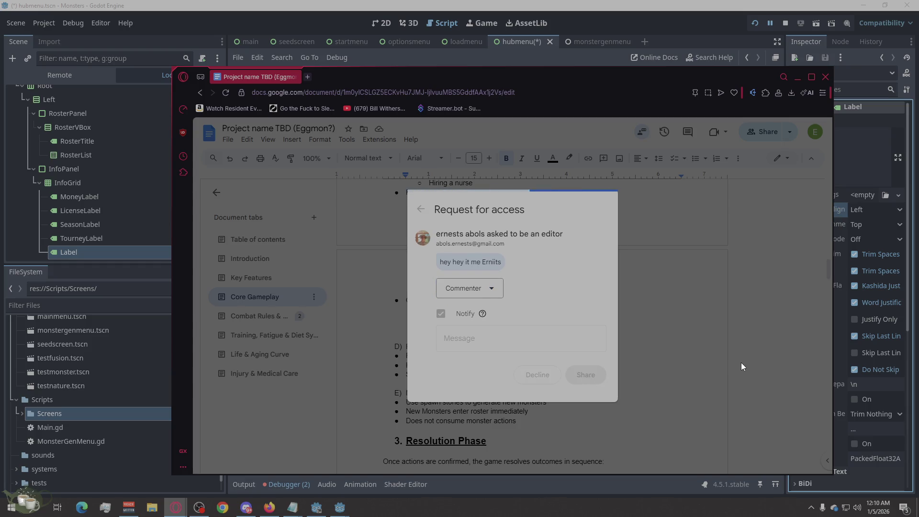
Step: Close the sharing dialog and minimize the browser to return to Godot
click(671, 258)
click(795, 79)
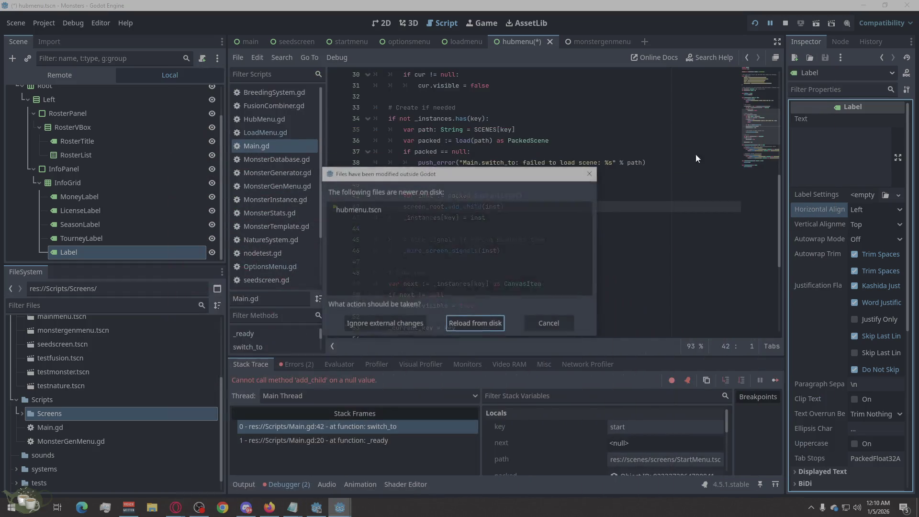
Step: Reload the externally modified hubmenu scene from disk and reselect the InfoGrid node
click(402, 325)
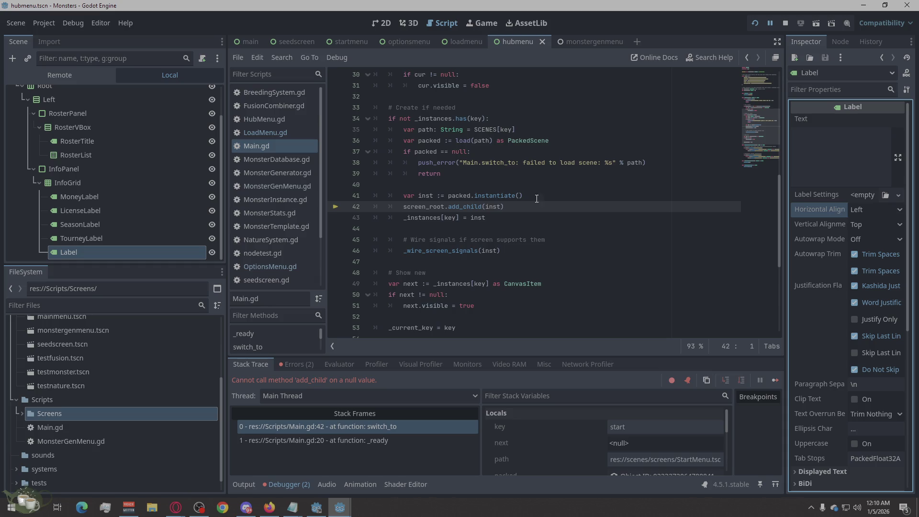
click(272, 158)
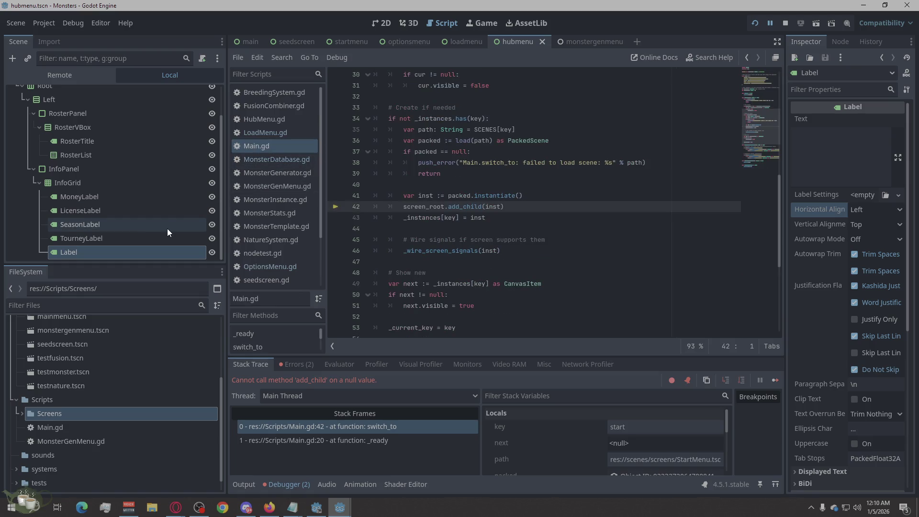
click(145, 187)
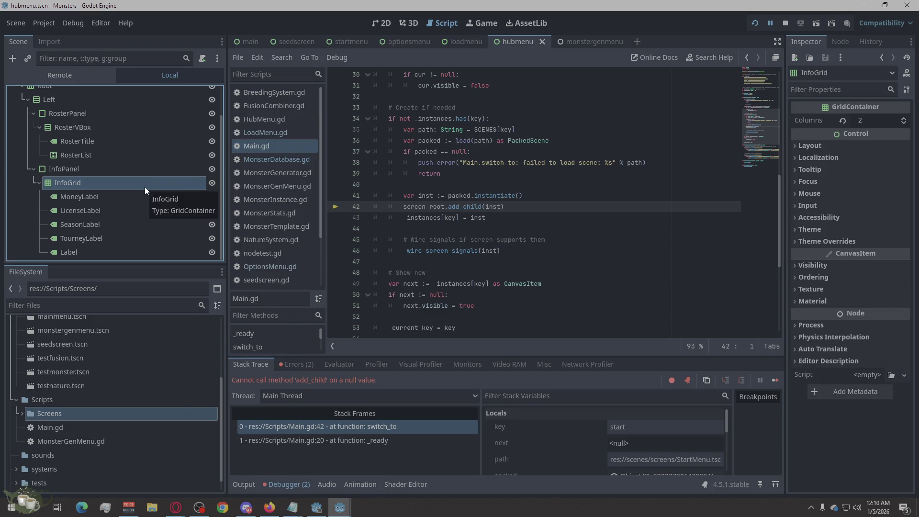
Step: Add another Label child under InfoGrid and poke at renaming it without changing the name
right_click(145, 187)
click(180, 181)
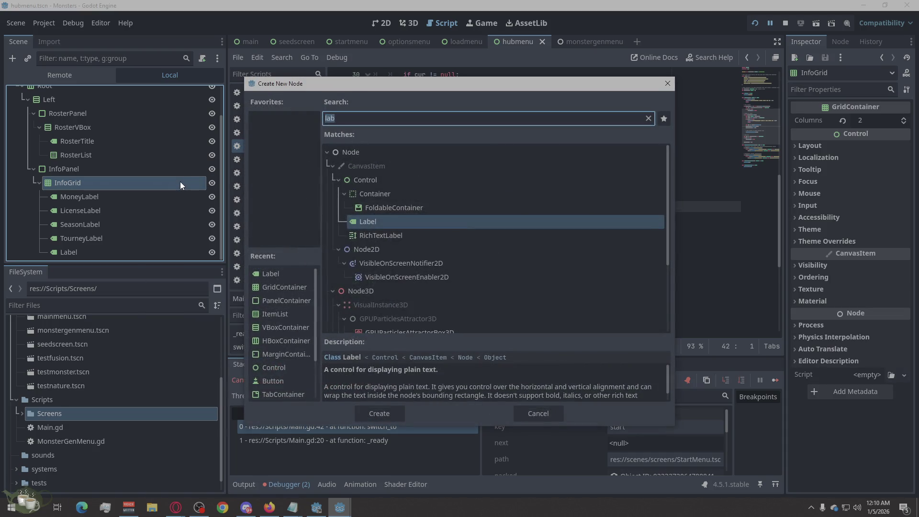
click(379, 413)
right_click(109, 240)
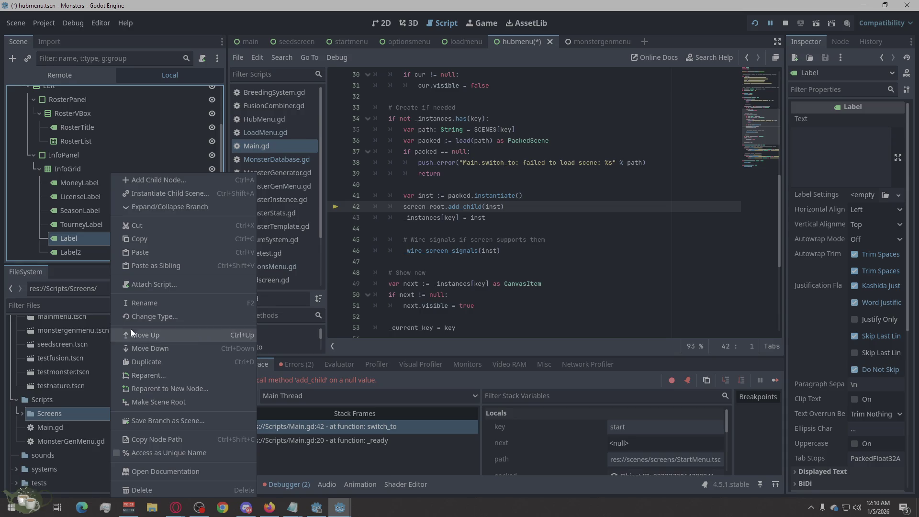
click(20, 245)
click(92, 238)
click(50, 244)
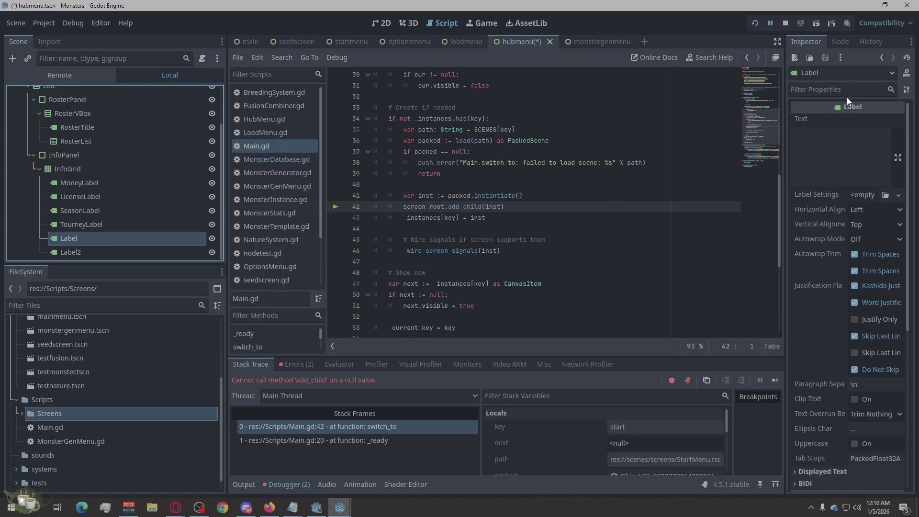
Step: Check the new Label's empty sub-resource list and flip between its Signals and Inspector views
click(890, 74)
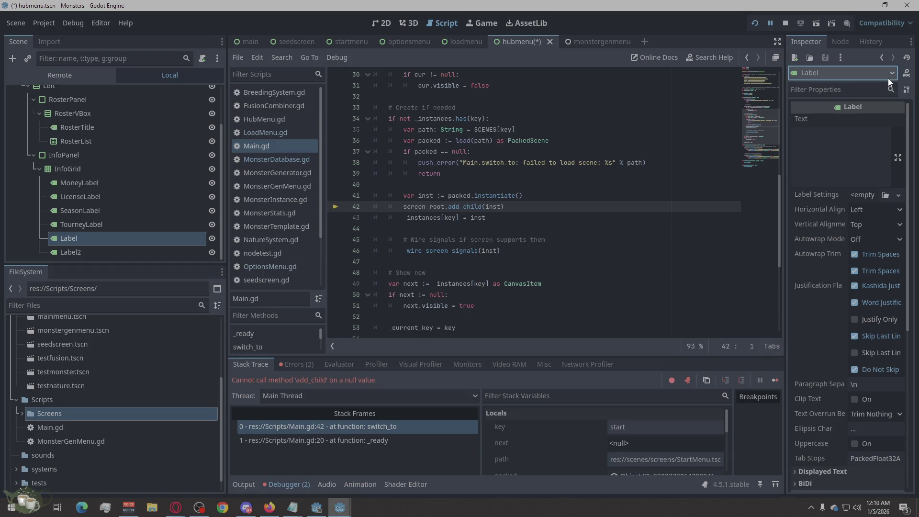
click(890, 88)
click(843, 41)
click(815, 40)
click(827, 43)
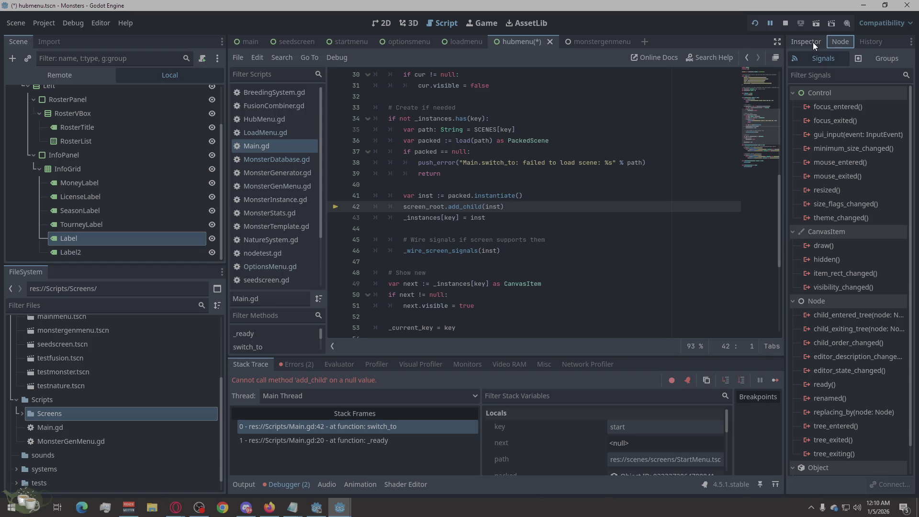
click(812, 43)
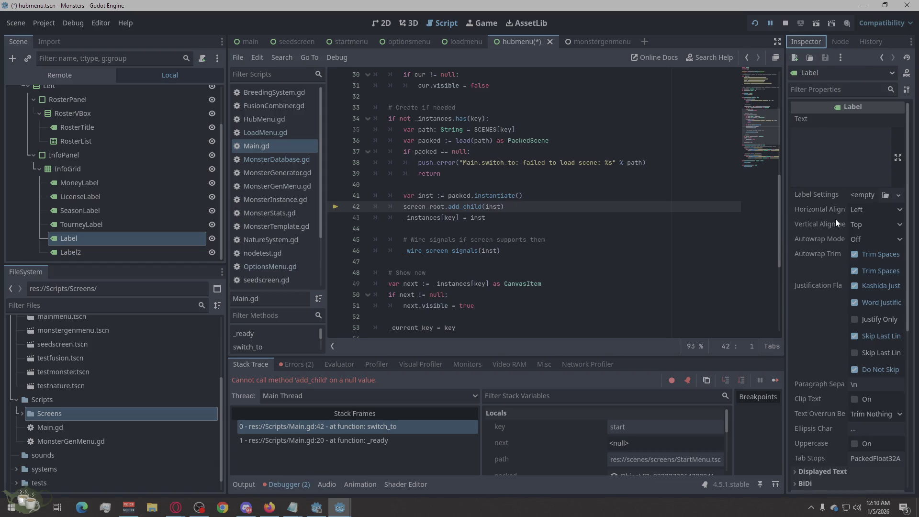
scroll(835, 219, down, 3)
scroll(830, 249, down, 1)
scroll(820, 205, up, 1)
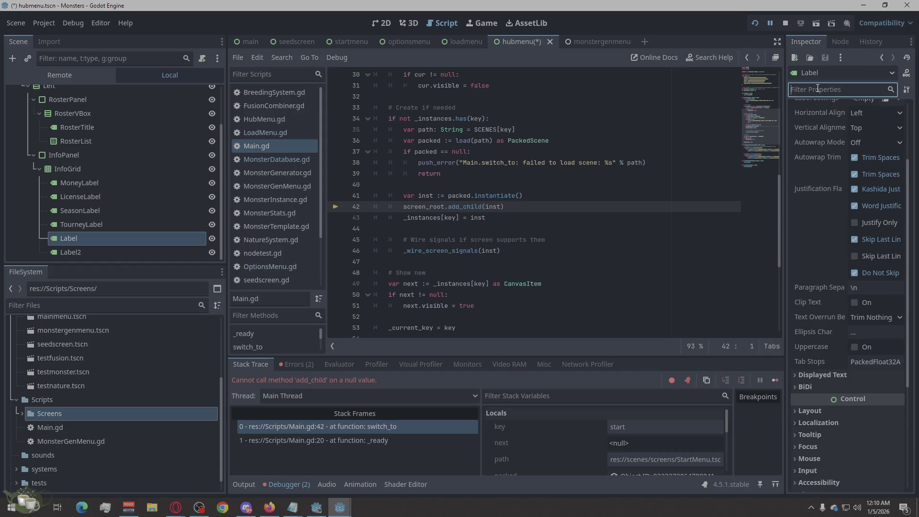
text(colu)
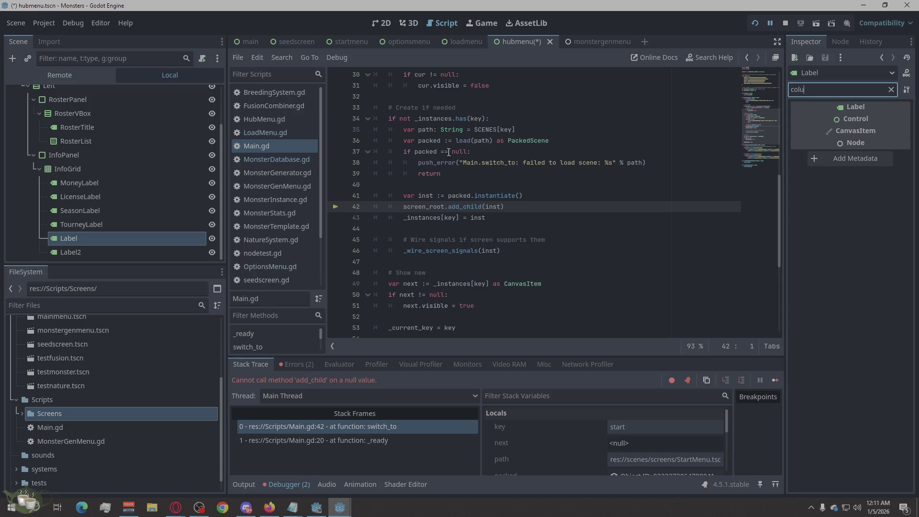
Step: Trim the property filter, confirm InfoGrid shows Columns 2, then reselect the stray Label node
key(BackSpace)
click(109, 168)
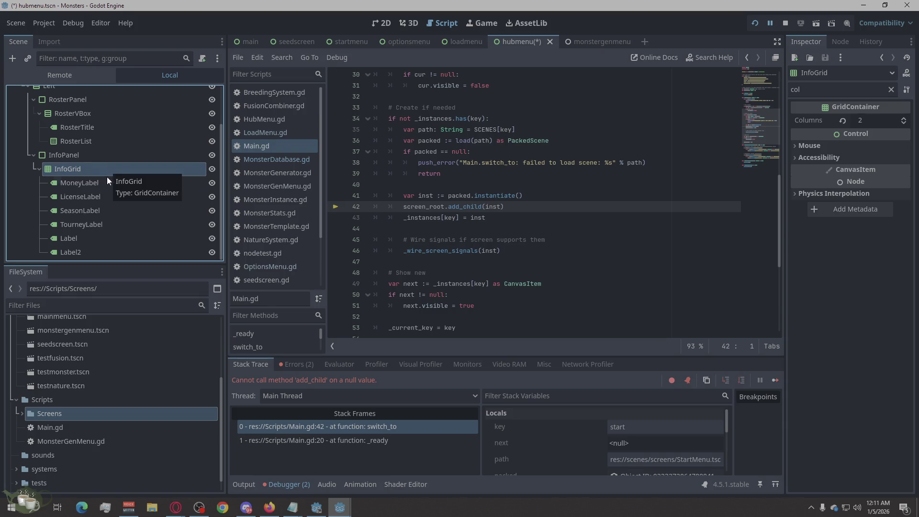
click(93, 238)
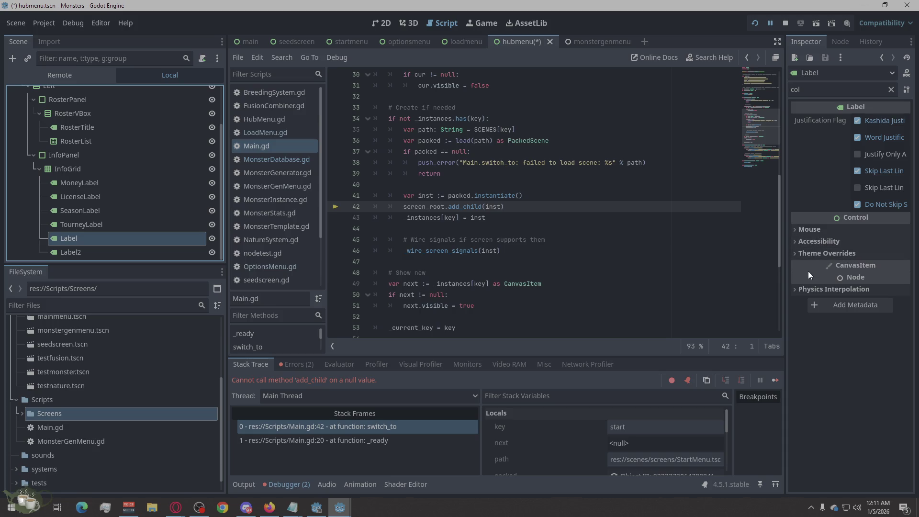
click(805, 289)
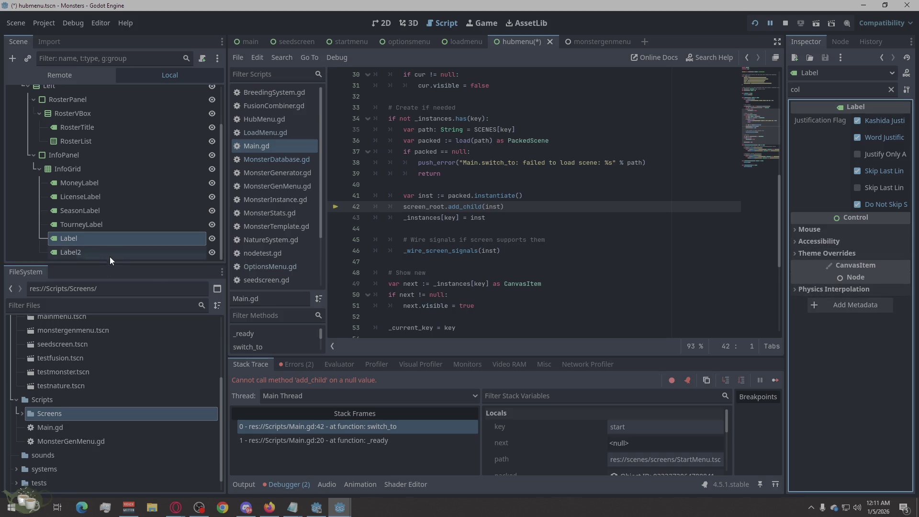
click(116, 236)
Step: Delete the stray Label and Label2 nodes from InfoGrid, confirming each removal
key(Delete)
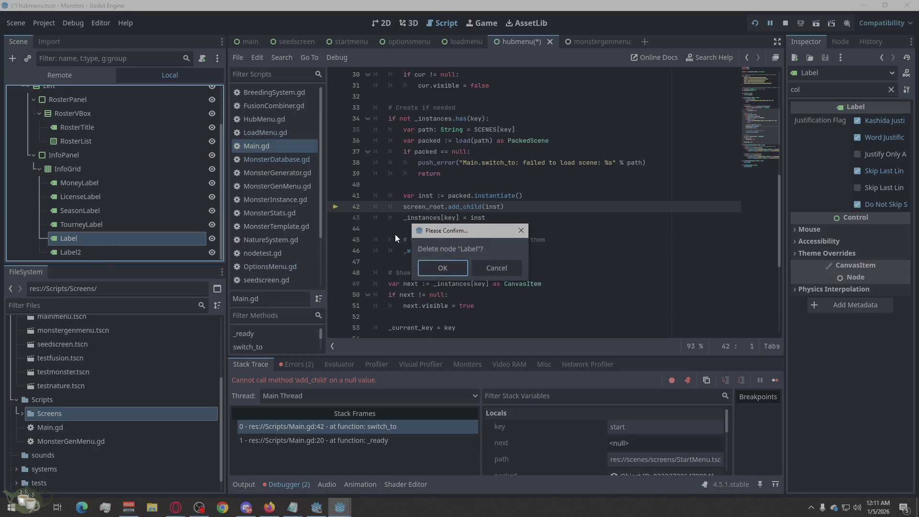
click(449, 271)
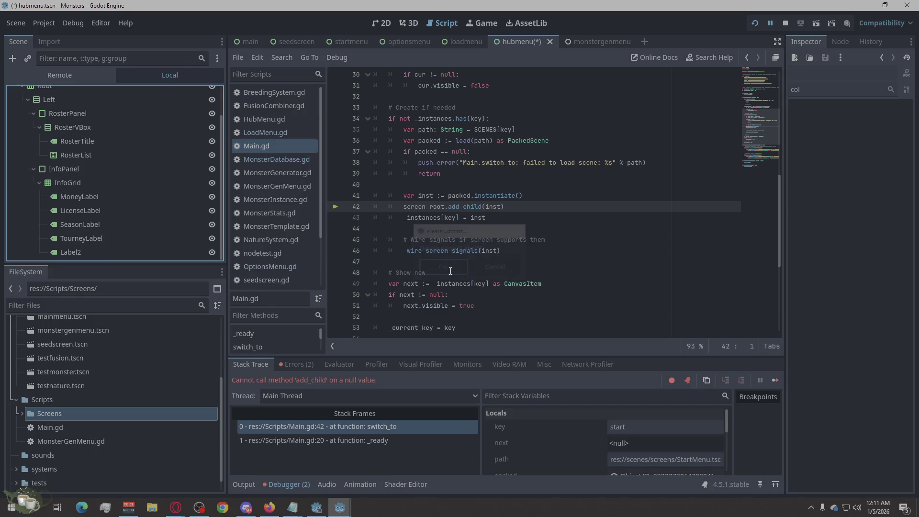
click(74, 250)
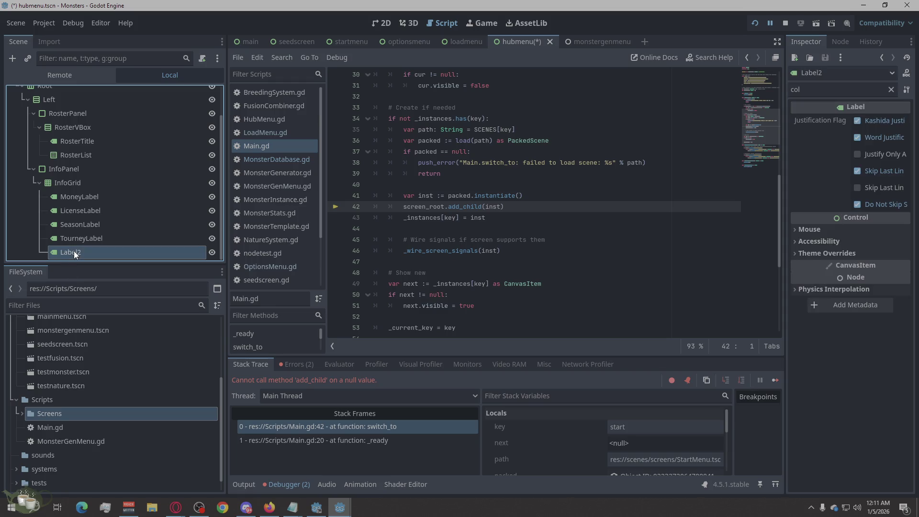
key(Delete)
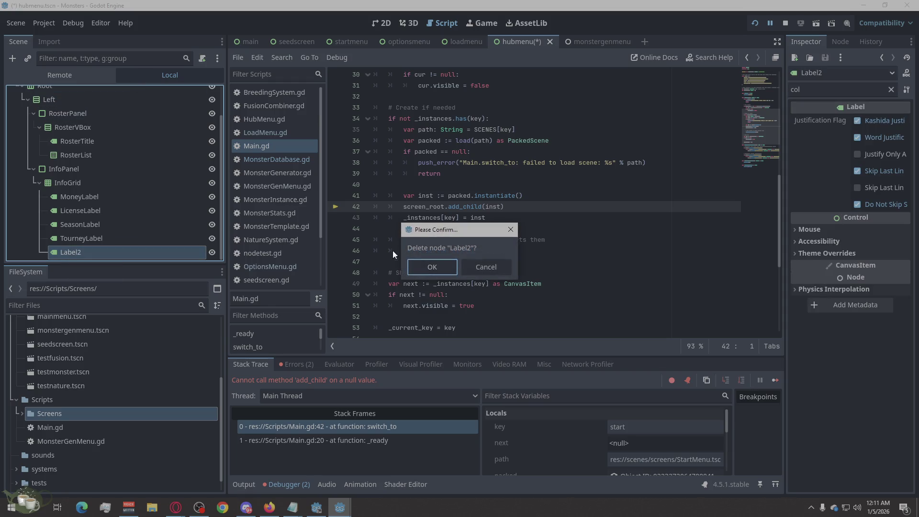
click(420, 267)
Step: Select MoneyLabel and bring up its node actions menu
click(97, 212)
right_click(97, 212)
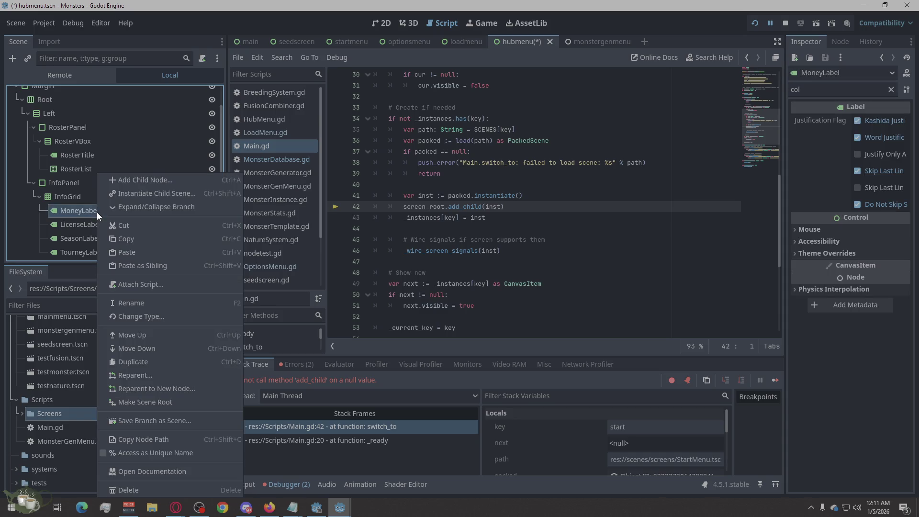
click(148, 179)
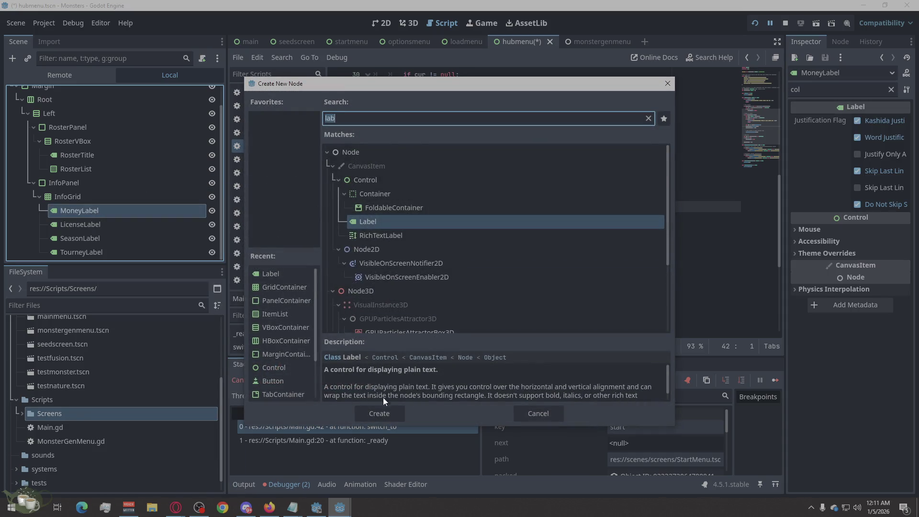
click(378, 412)
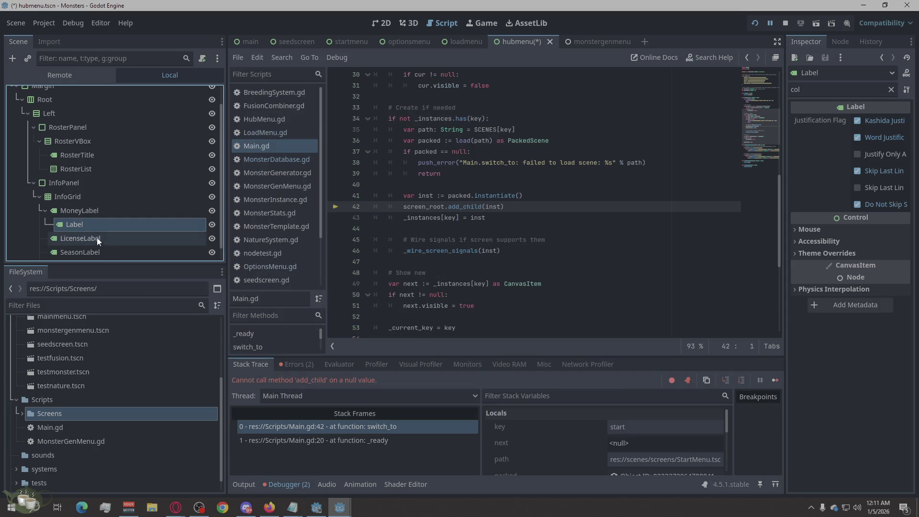
drag(74, 222, 207, 210)
mouse_move(72, 228)
mouse_down()
mouse_move(209, 214)
mouse_move(186, 200)
mouse_up()
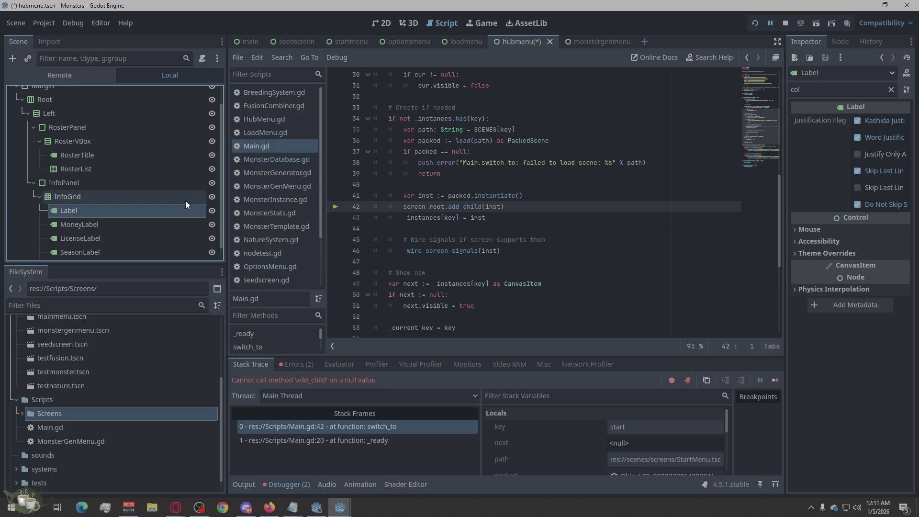
double_click(86, 212)
click(97, 199)
click(97, 198)
click(89, 214)
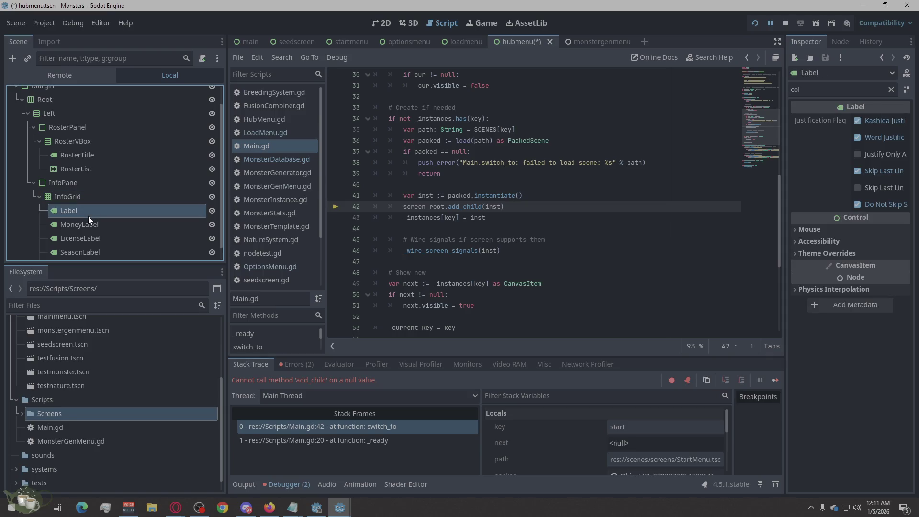
key(Delete)
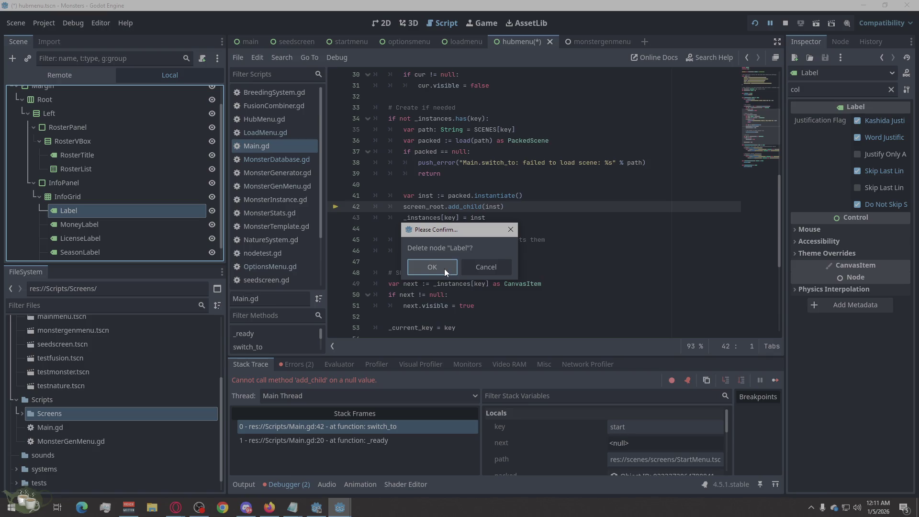
click(445, 268)
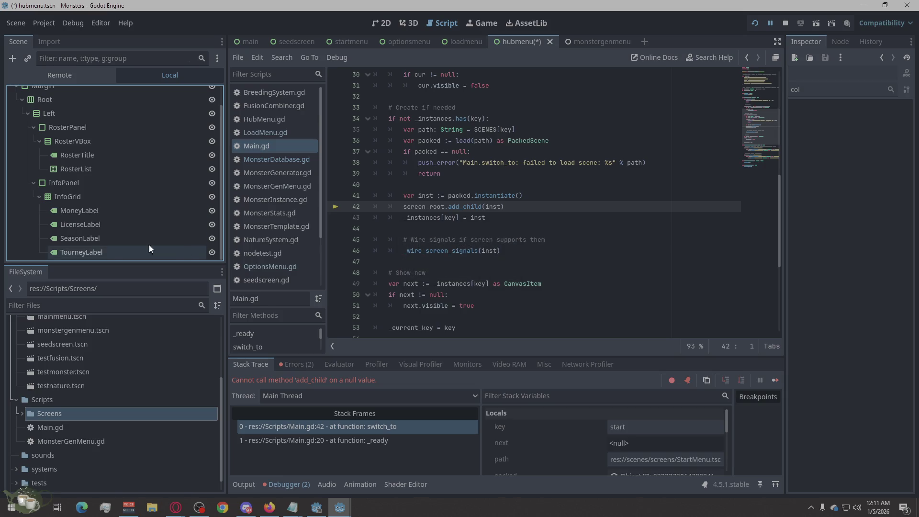
click(119, 208)
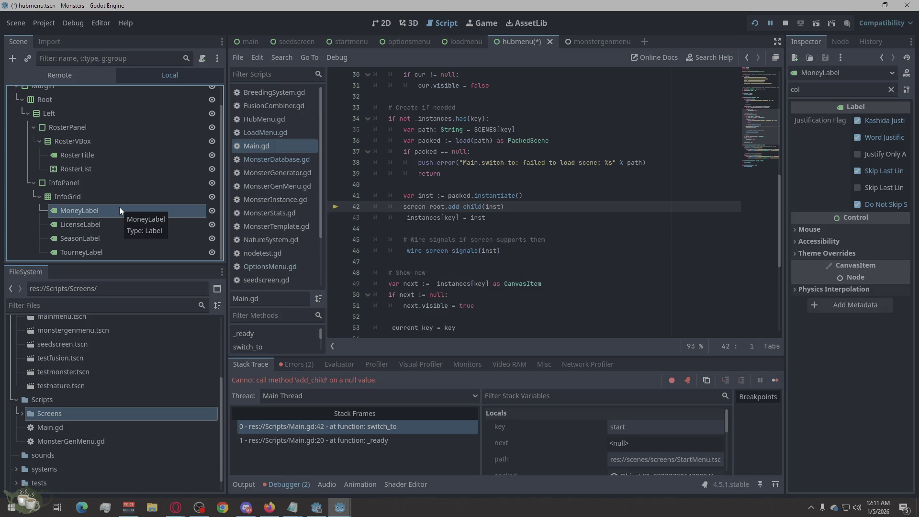
Step: Dismiss MoneyLabel's context menu, select InfoGrid and open its Columns value (2) for editing
right_click(119, 207)
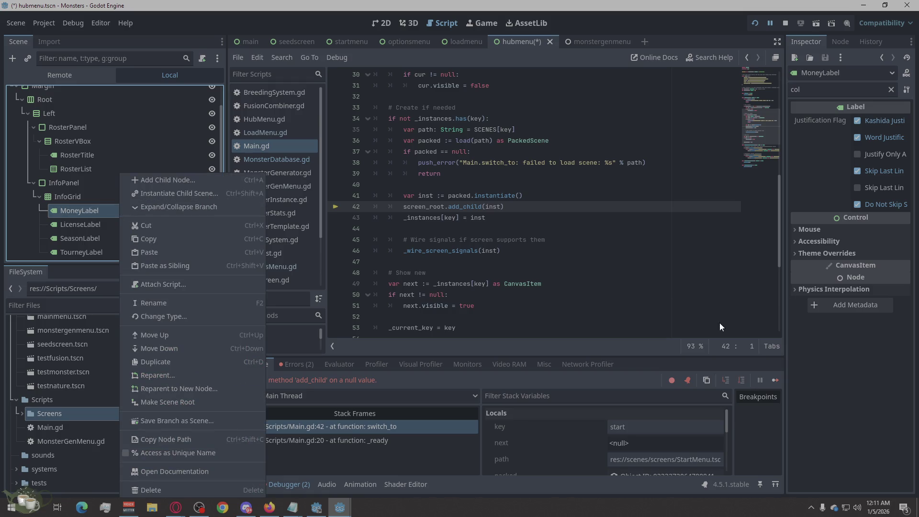
click(832, 379)
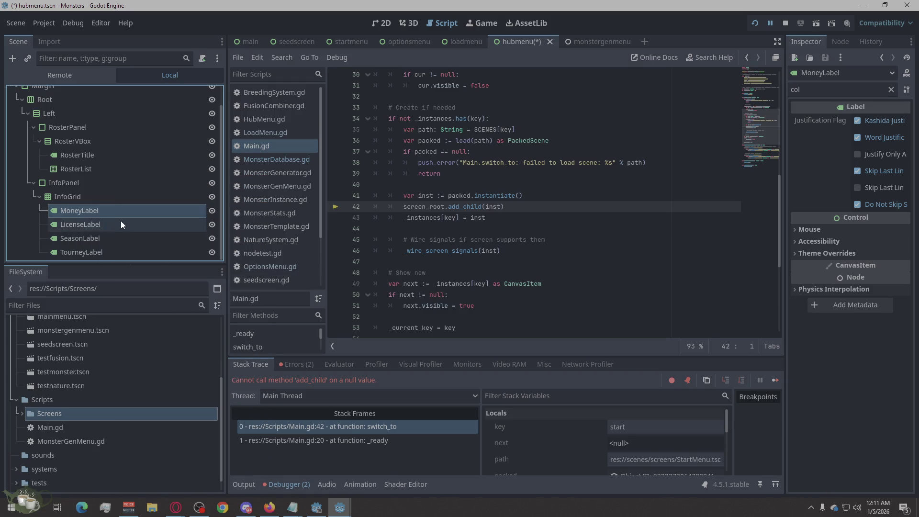
right_click(106, 208)
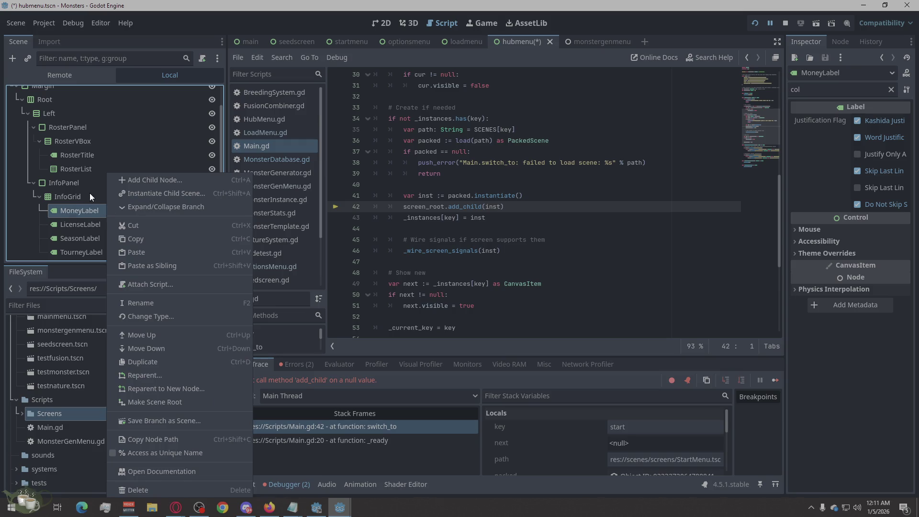
click(67, 196)
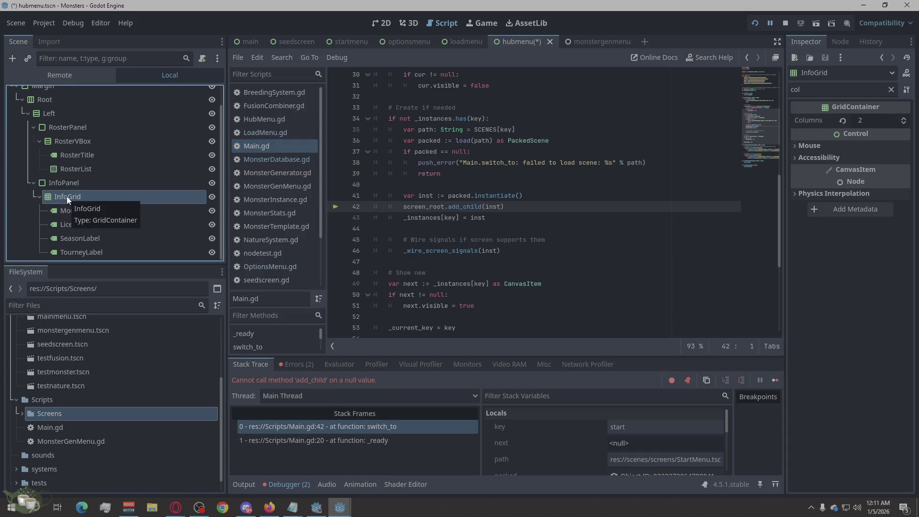
click(871, 120)
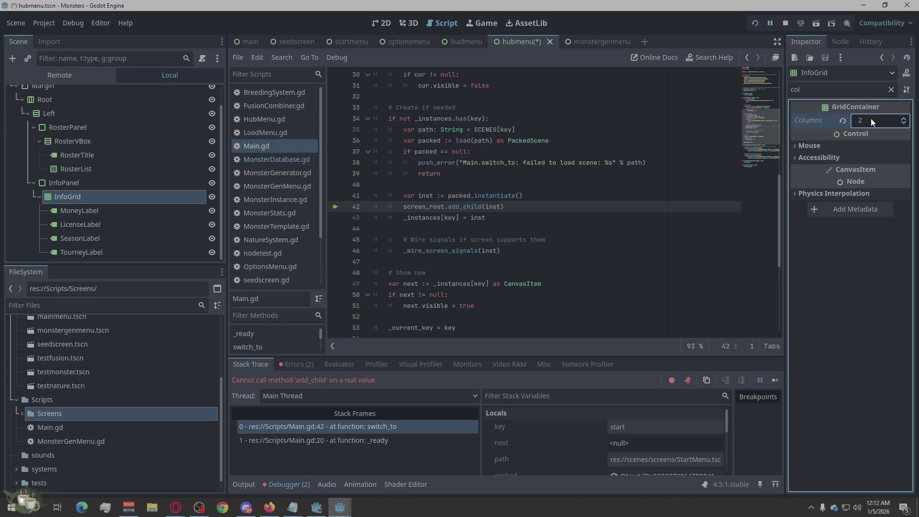
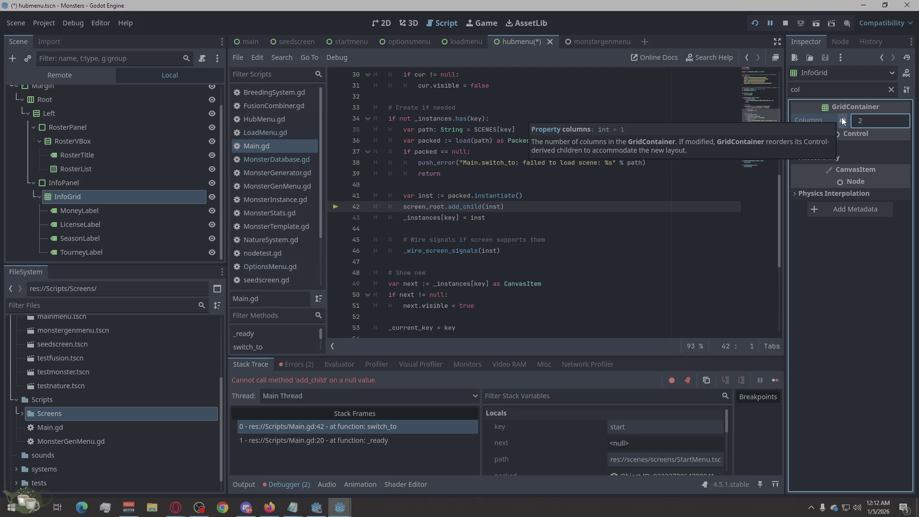
Step: Duplicate MoneyLabel under InfoGrid and rename the copy MoneyValue
click(120, 213)
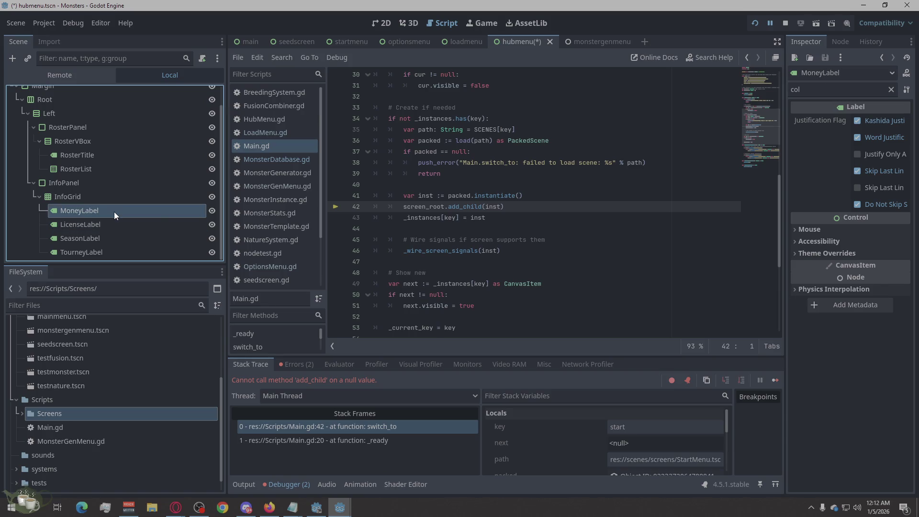
mouse_move(114, 212)
mouse_down()
mouse_move(55, 215)
mouse_move(106, 225)
mouse_move(89, 229)
mouse_up()
click(106, 224)
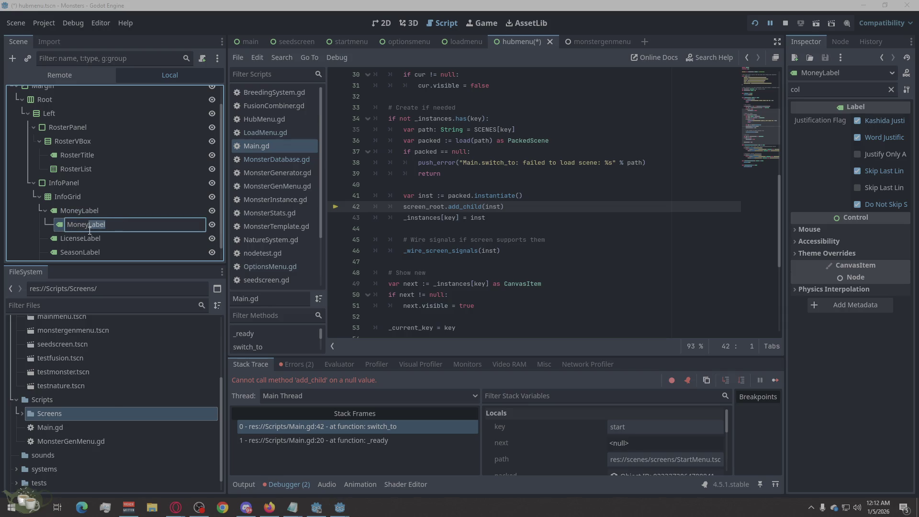
text(Valu)
key(Return)
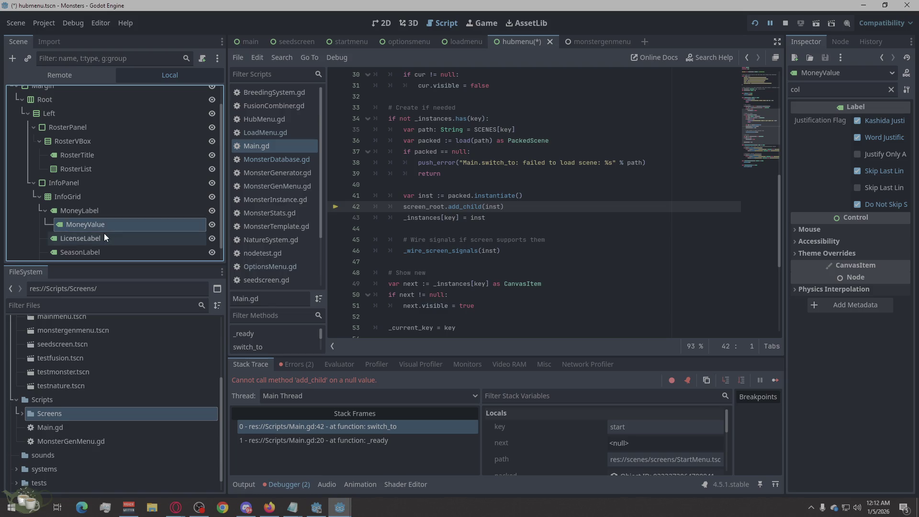
Step: Copy-paste duplicates of LicenseLabel, SeasonLabel and TourneyLabel
click(100, 235)
key(ctrl+c)
key(ctrl+v)
click(91, 235)
key(ctrl+c)
key(ctrl+v)
click(94, 252)
key(ctrl+c)
key(ctrl+v)
Step: Rename the copies TourneyValue, SeasonValue and LicenseValue, and move MoneyValue beside MoneyLabel
click(105, 252)
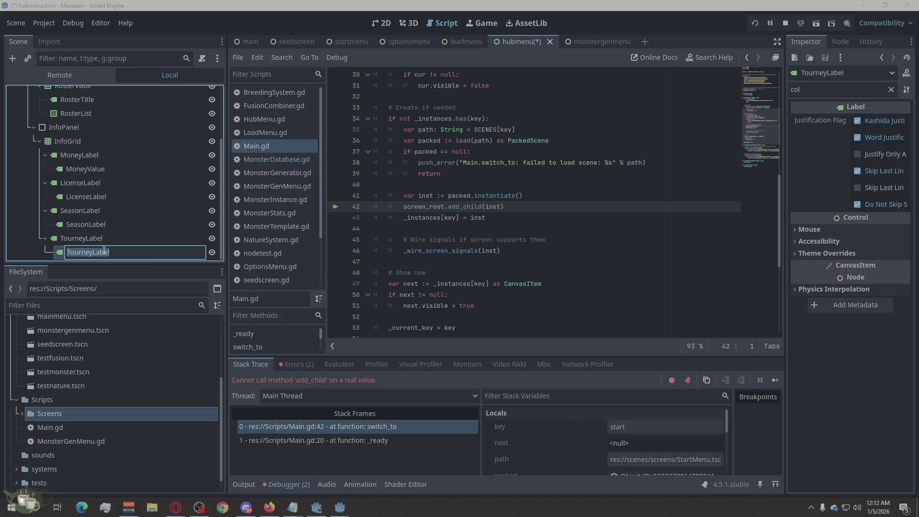
drag(126, 253, 94, 260)
text(Valu)
key(Return)
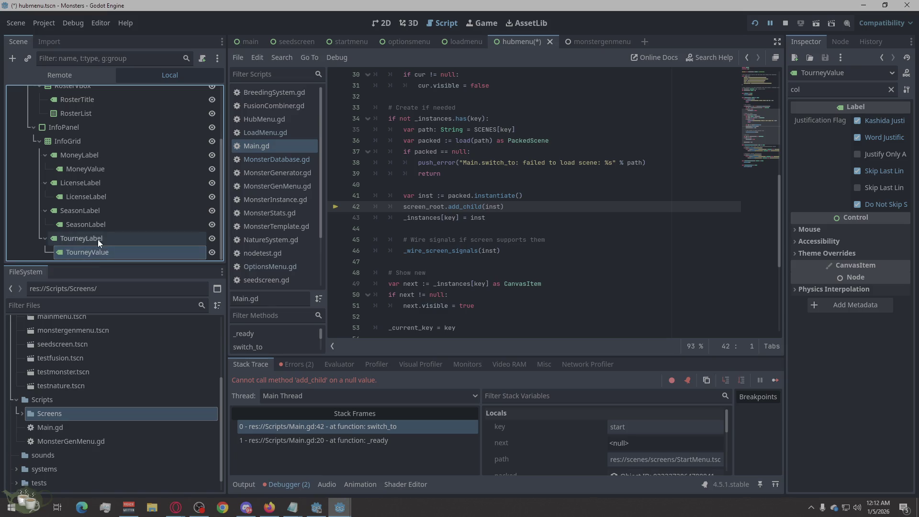
click(107, 225)
drag(108, 225, 89, 234)
text(Valu)
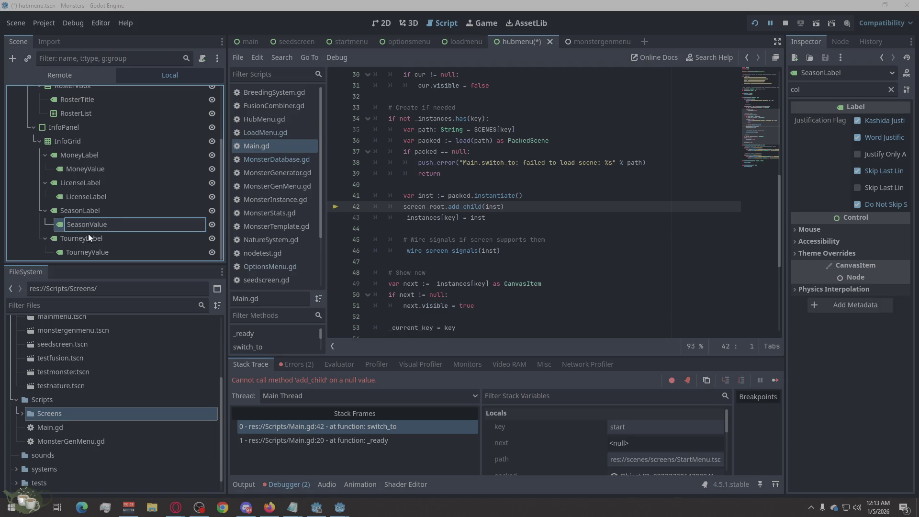
click(104, 198)
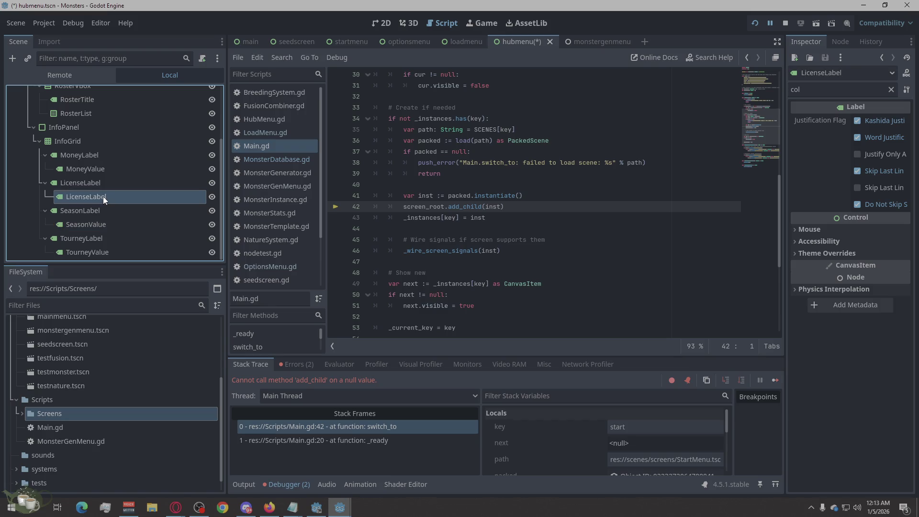
click(103, 197)
drag(104, 196, 93, 199)
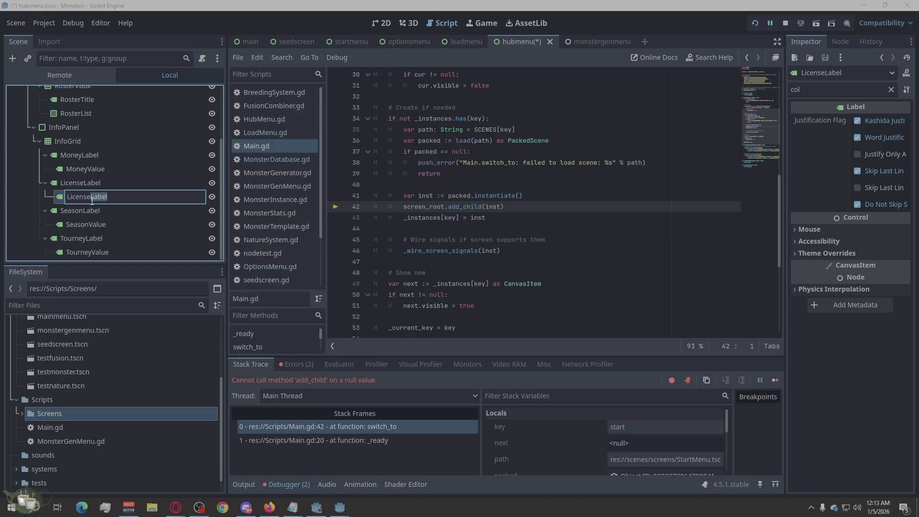
text(Value)
key(Return)
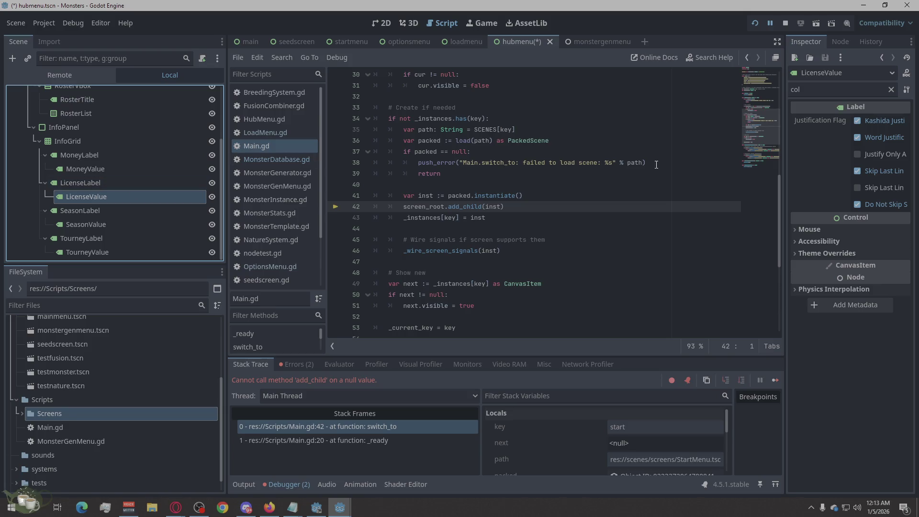
mouse_move(85, 169)
mouse_down()
mouse_move(60, 156)
mouse_move(75, 147)
mouse_move(67, 178)
mouse_move(72, 259)
mouse_up()
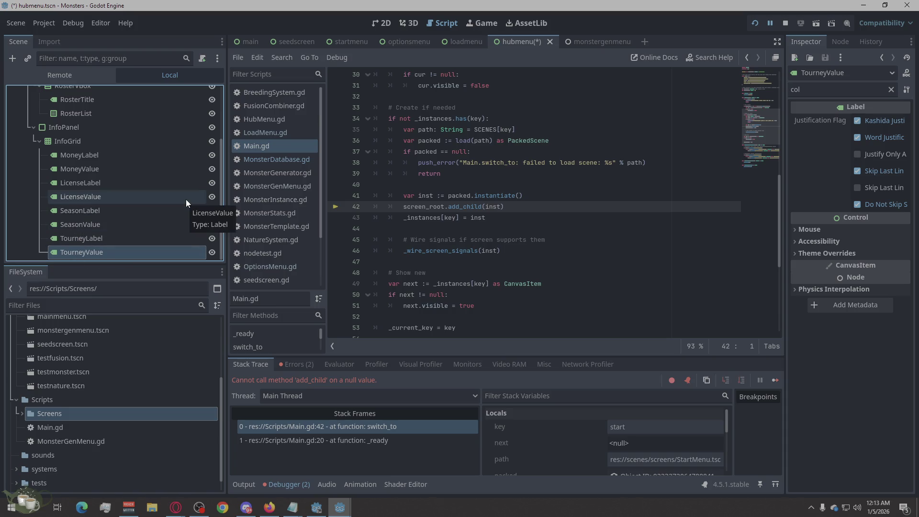
Step: Review the context menus of MoneyValue and InfoGrid without choosing an action
click(29, 234)
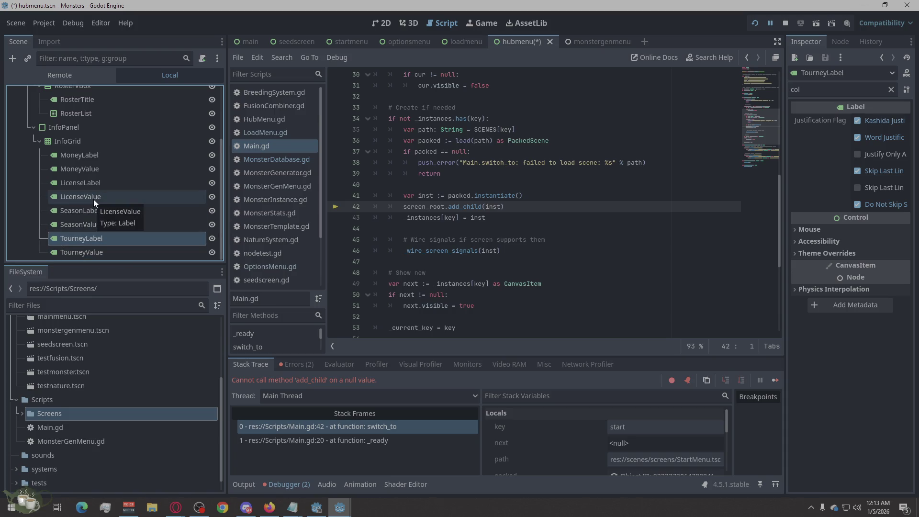
click(73, 170)
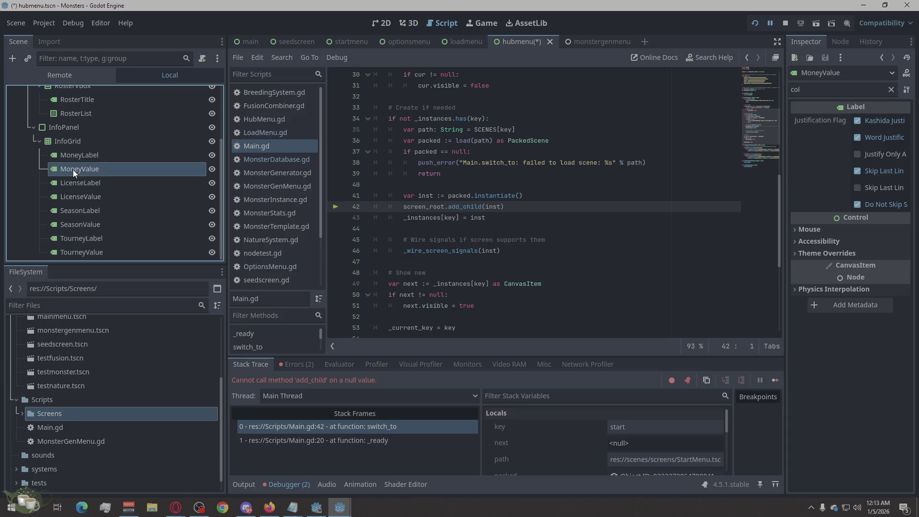
right_click(73, 170)
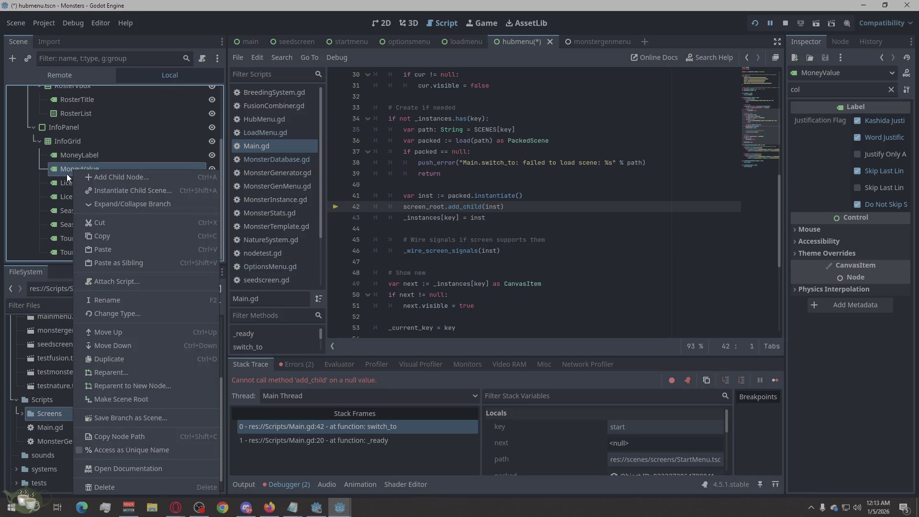
click(21, 189)
click(59, 137)
right_click(60, 138)
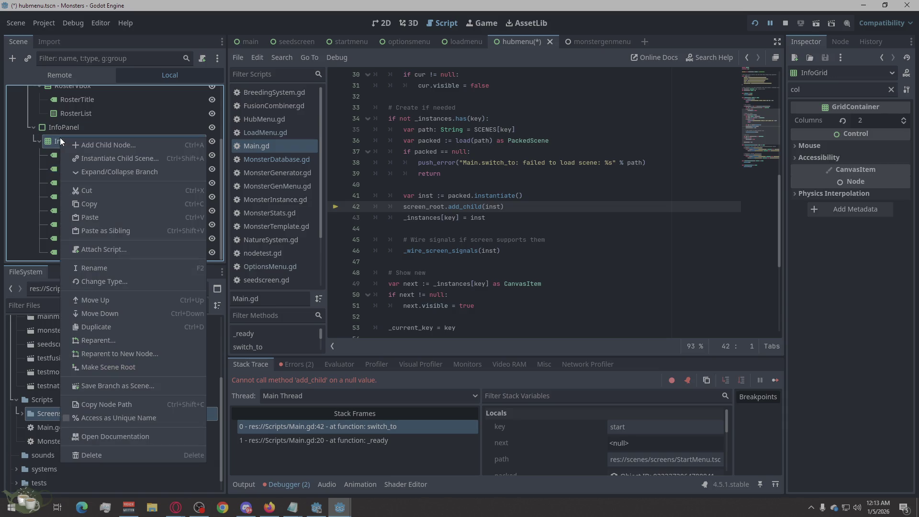
click(5, 180)
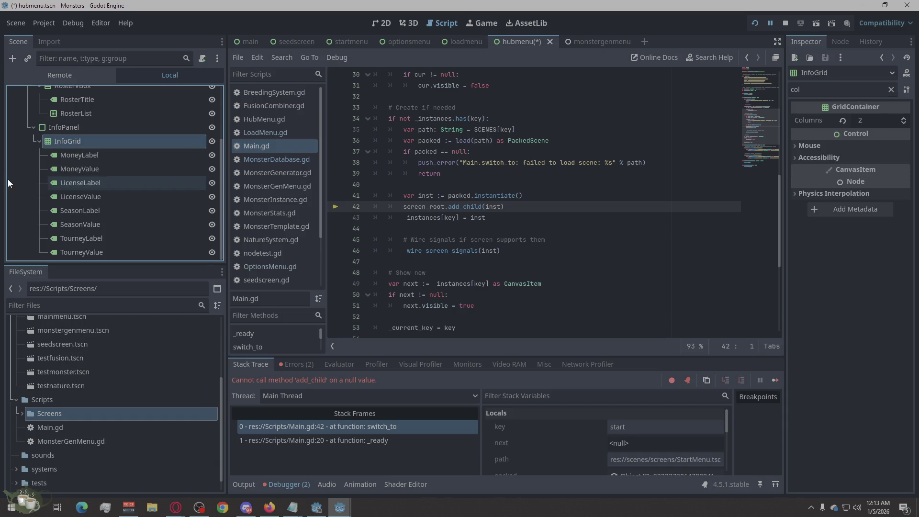
Step: Expand the Screens scripts folder showing HubMenu.gd, LoadMenu.gd, OptionsMenu.gd and StartMenu.gd, then select Left
click(870, 286)
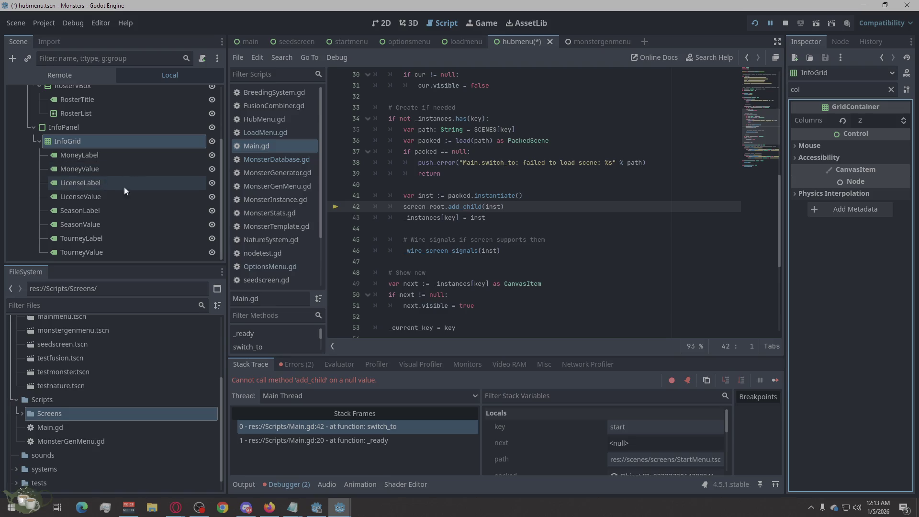
double_click(55, 412)
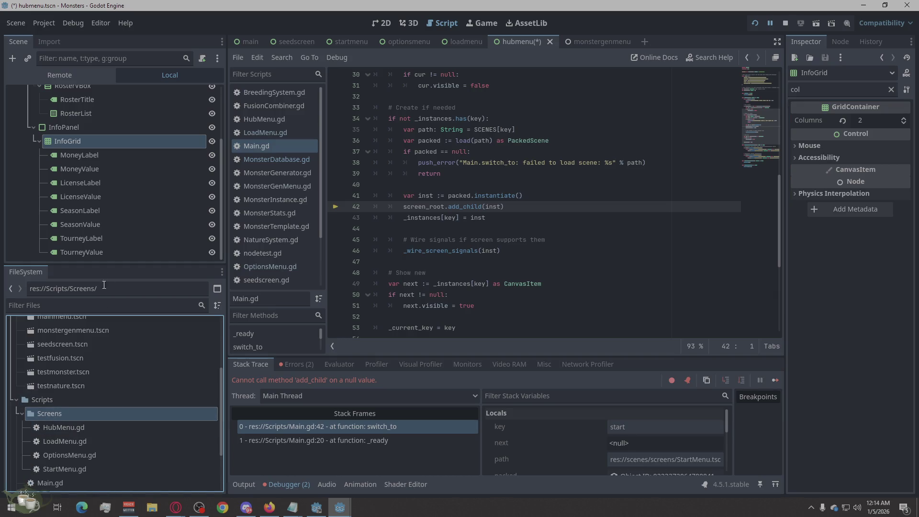
scroll(110, 219, up, 3)
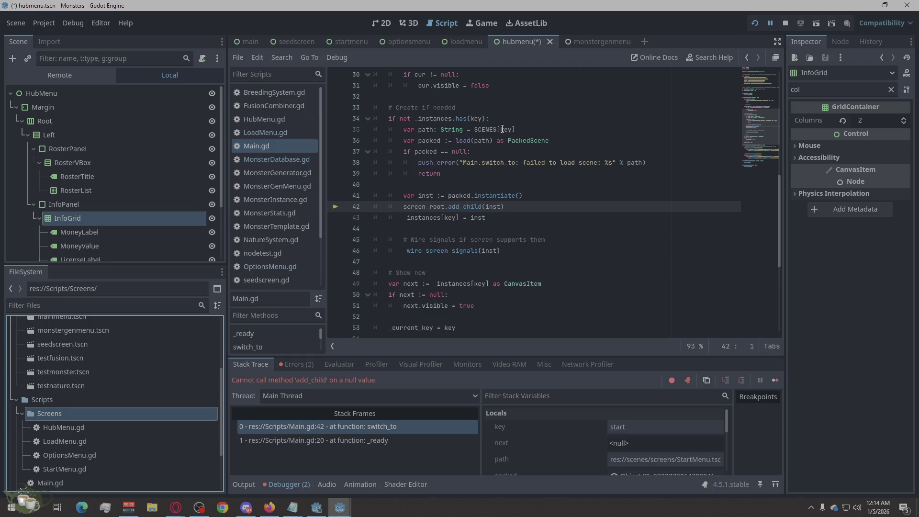
click(51, 142)
Step: Add a Button child under Left and rename it BackToTitle
right_click(51, 141)
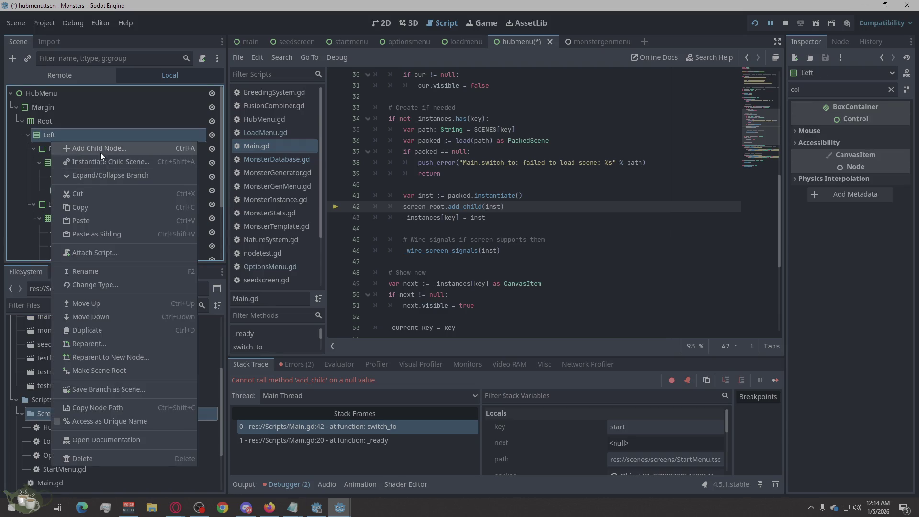
click(101, 148)
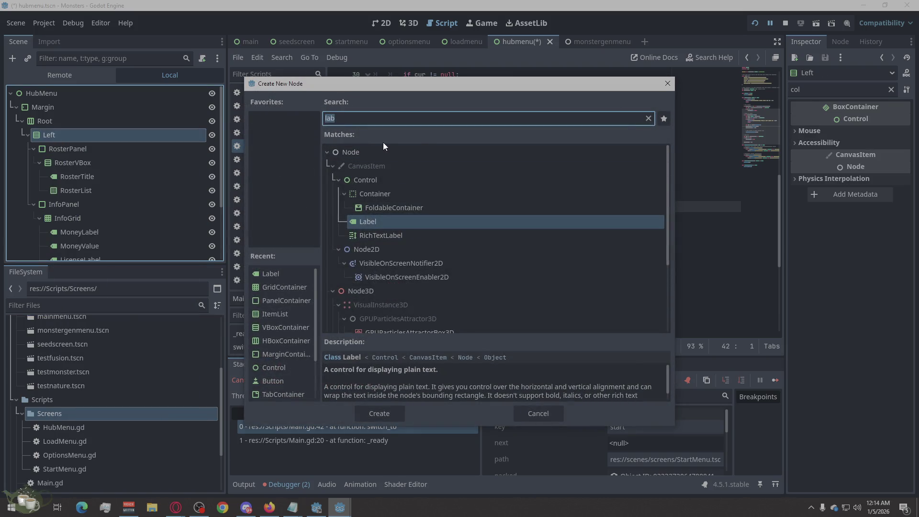
text(butt)
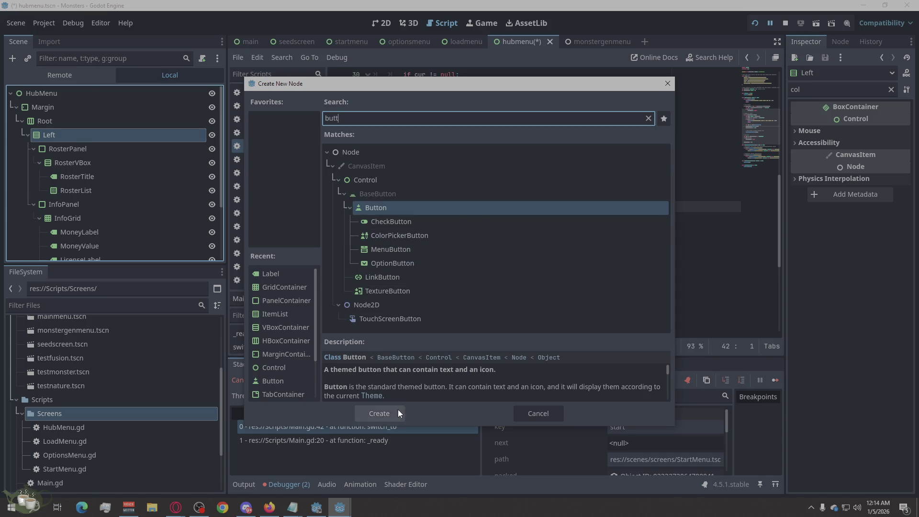
click(398, 412)
scroll(157, 204, up, 3)
scroll(156, 202, up, 3)
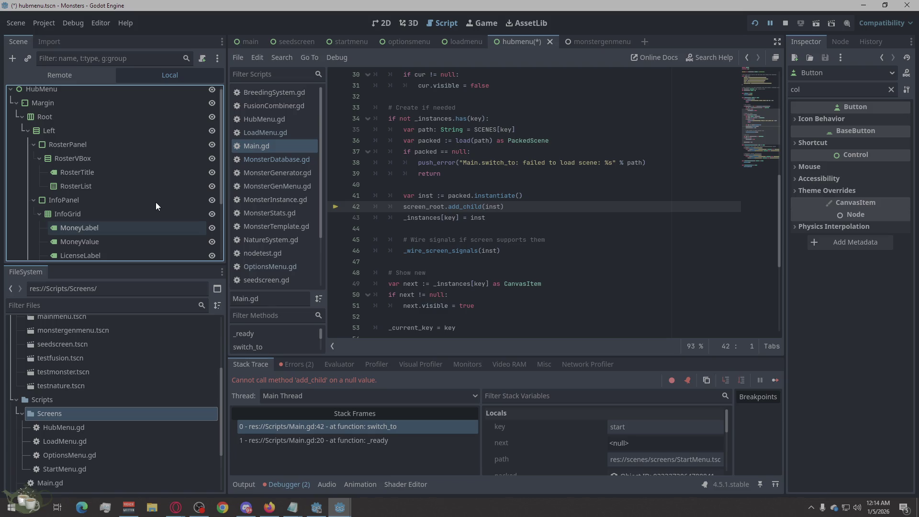
scroll(155, 198, down, 3)
click(66, 252)
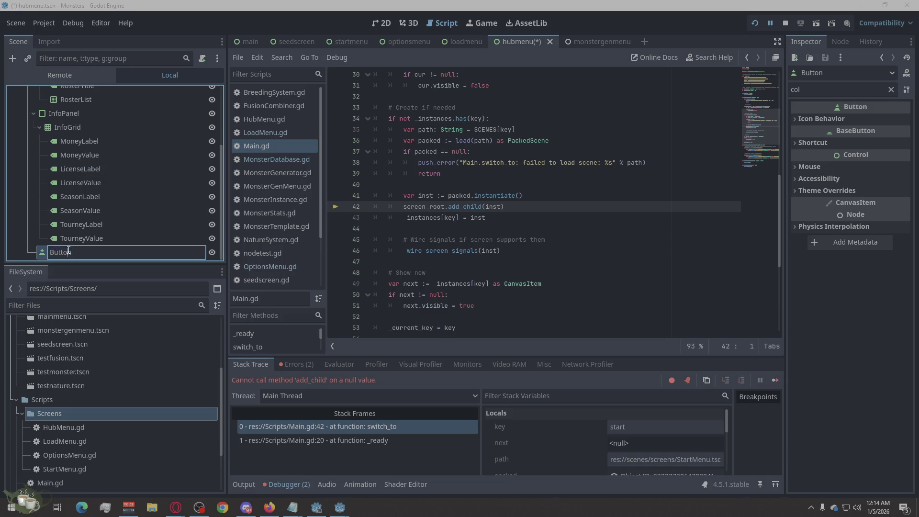
text(BackToTitle)
key(Return)
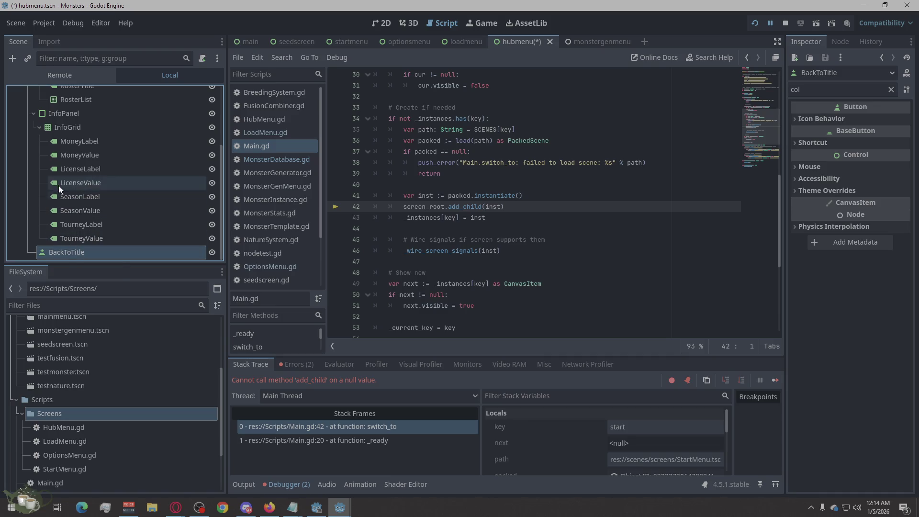
scroll(55, 181, up, 5)
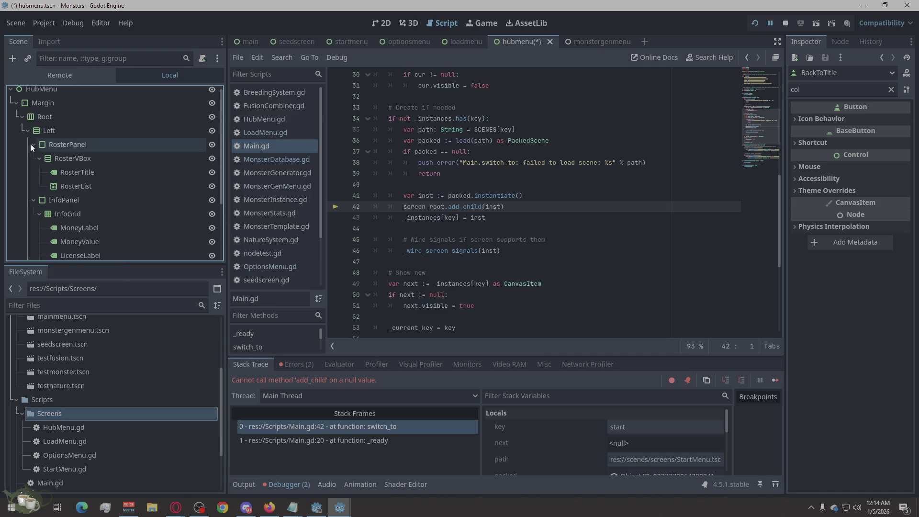
Step: Add a VBoxContainer as a child of Root
click(45, 116)
right_click(45, 115)
click(94, 120)
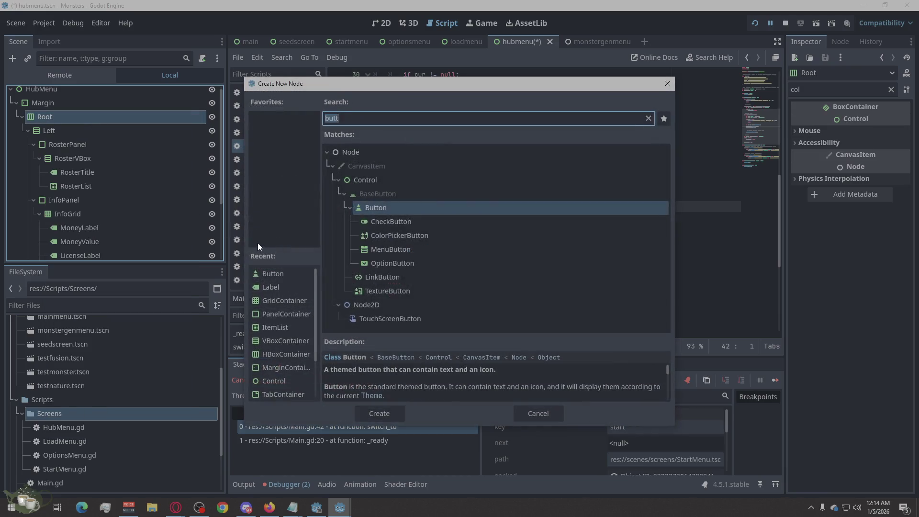
text(Vb)
click(385, 414)
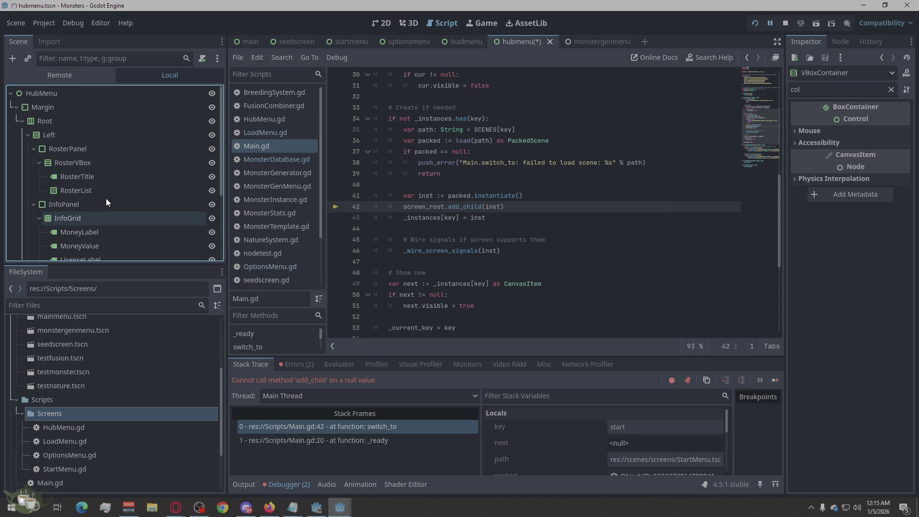
scroll(106, 198, down, 3)
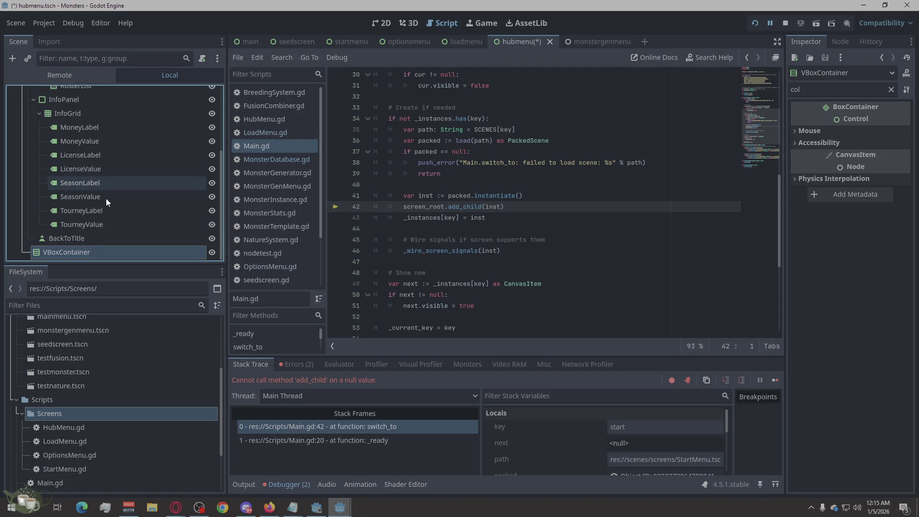
Step: Add a Button inside the new VBoxContainer
right_click(82, 255)
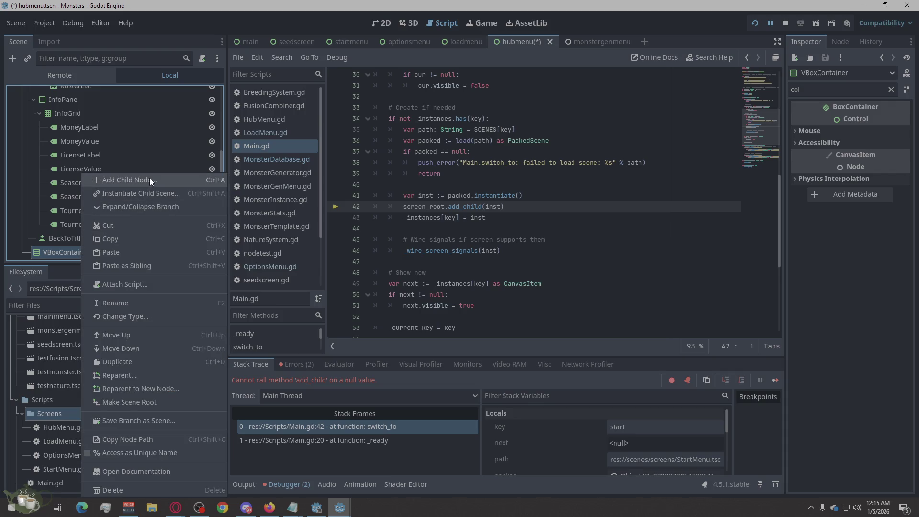
click(150, 180)
text(Butt)
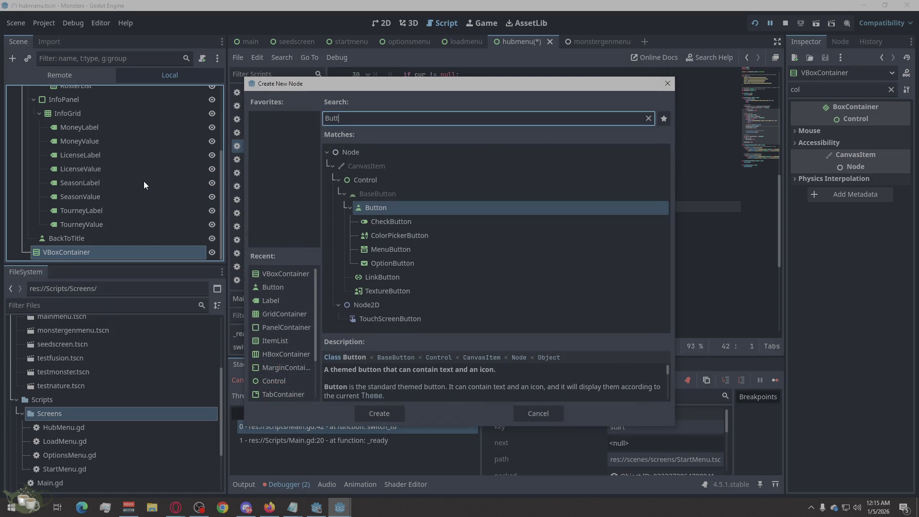
click(369, 413)
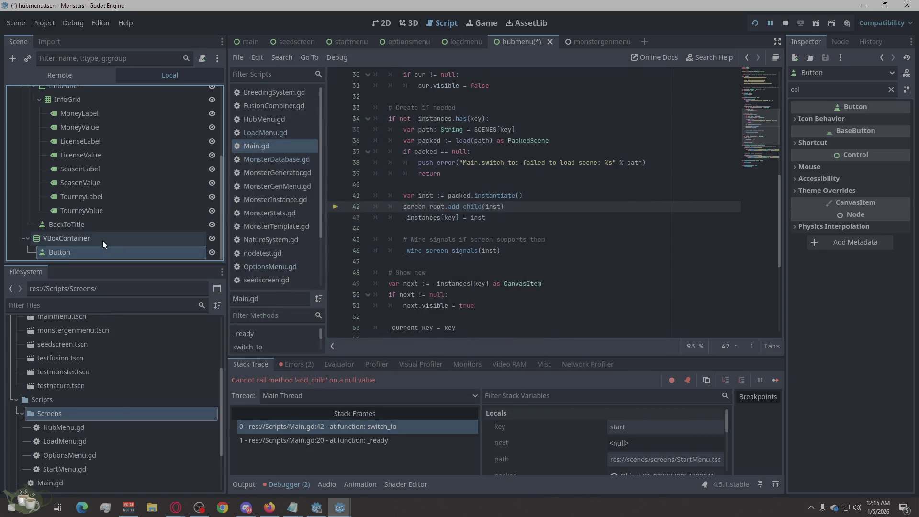
right_click(103, 241)
click(83, 249)
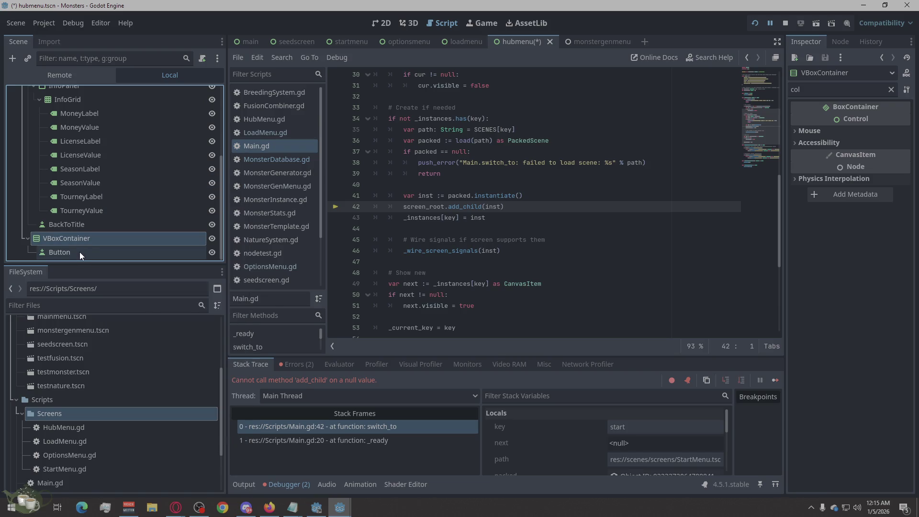
Step: Paste more buttons and arrange them all directly under the Right column container
key(ctrl+v)
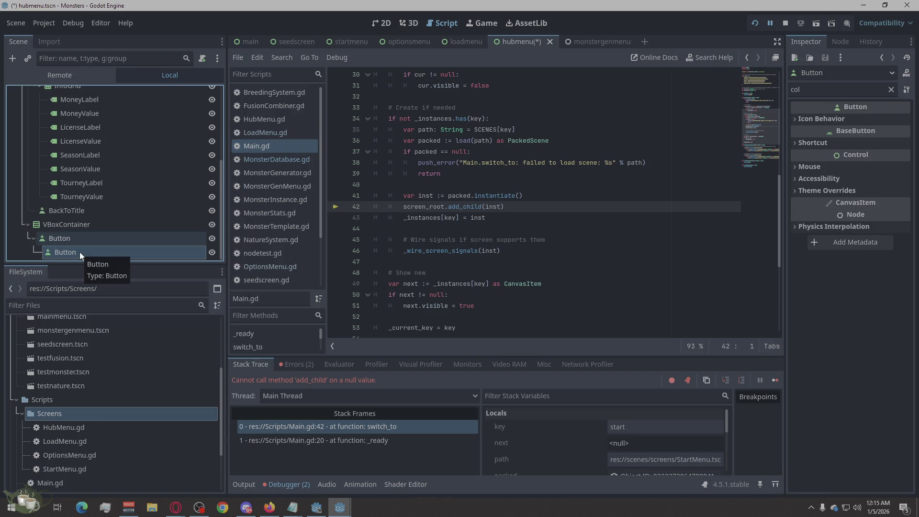
key(ctrl+v)
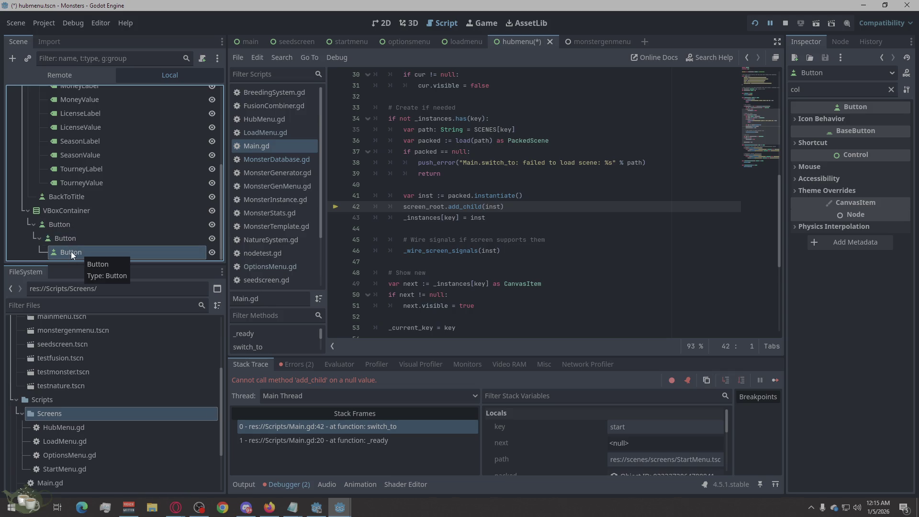
drag(72, 251, 80, 228)
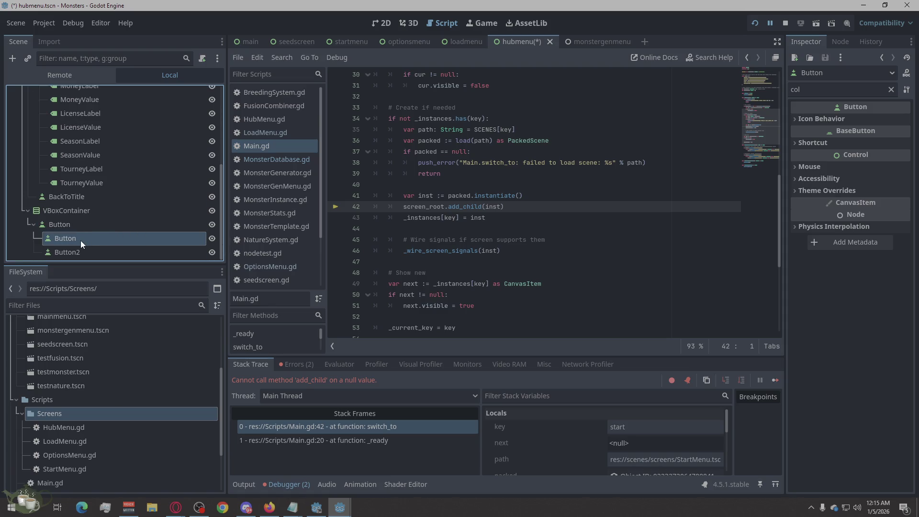
mouse_move(62, 238)
mouse_down()
mouse_move(92, 214)
mouse_move(87, 232)
mouse_move(103, 219)
mouse_up()
click(116, 249)
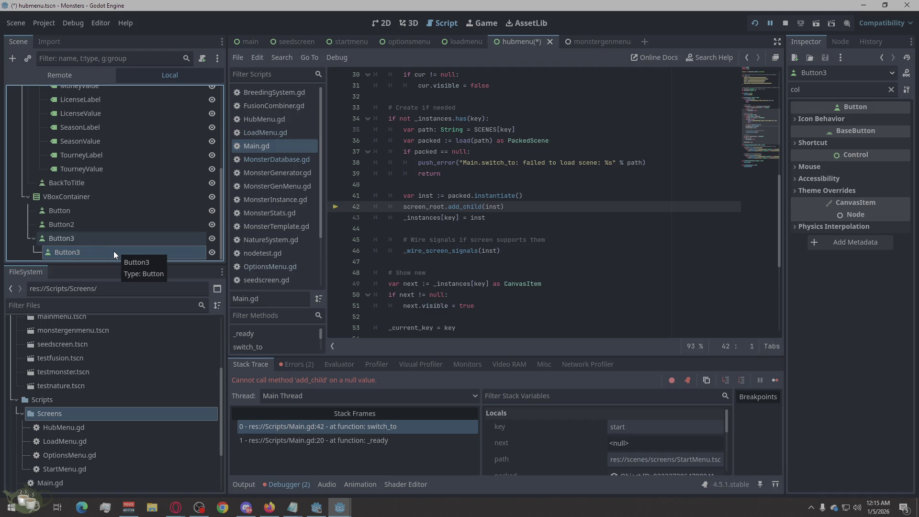
mouse_move(114, 250)
mouse_down()
mouse_move(76, 230)
mouse_move(85, 221)
mouse_up()
Step: Name the buttons TrainingButton, BattleButton, BreedingButton, RestButton and MonsterGenButton, then save the scene
key(ctrl+z)
text(TrainingButton)
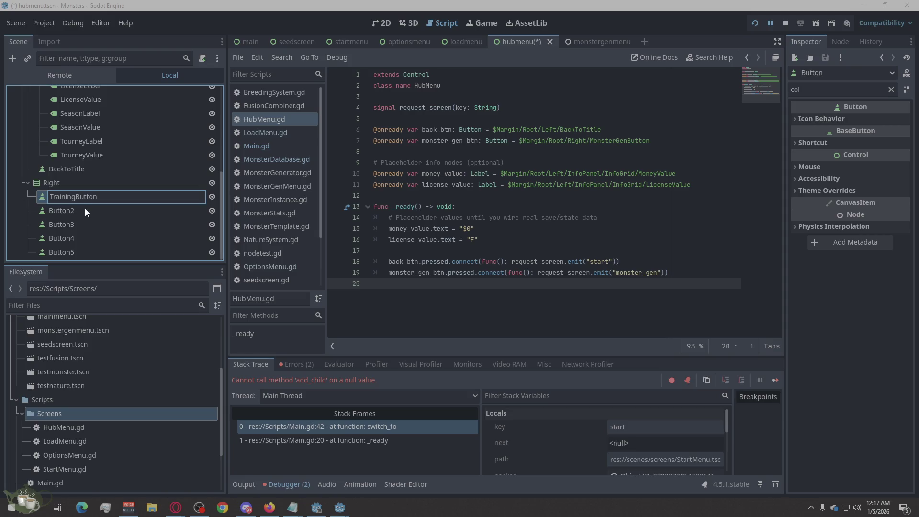
click(92, 212)
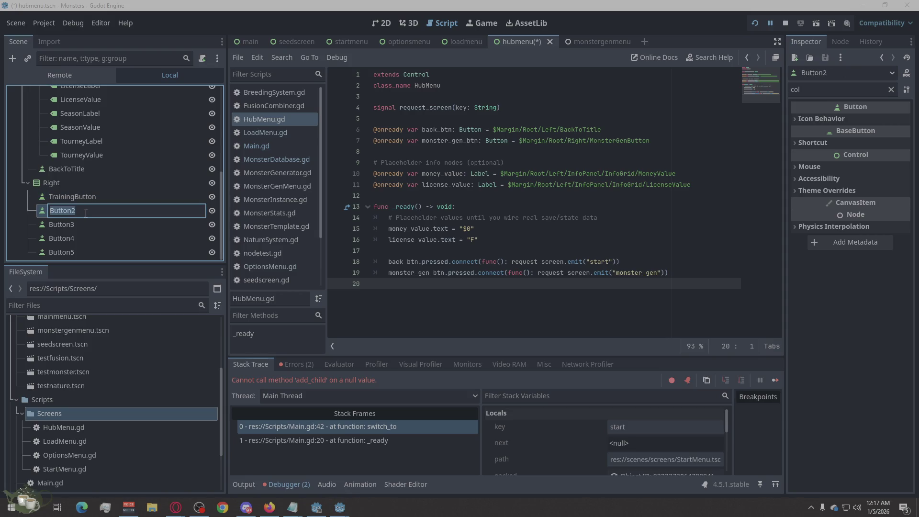
text(BattleButton)
key(Return)
click(67, 182)
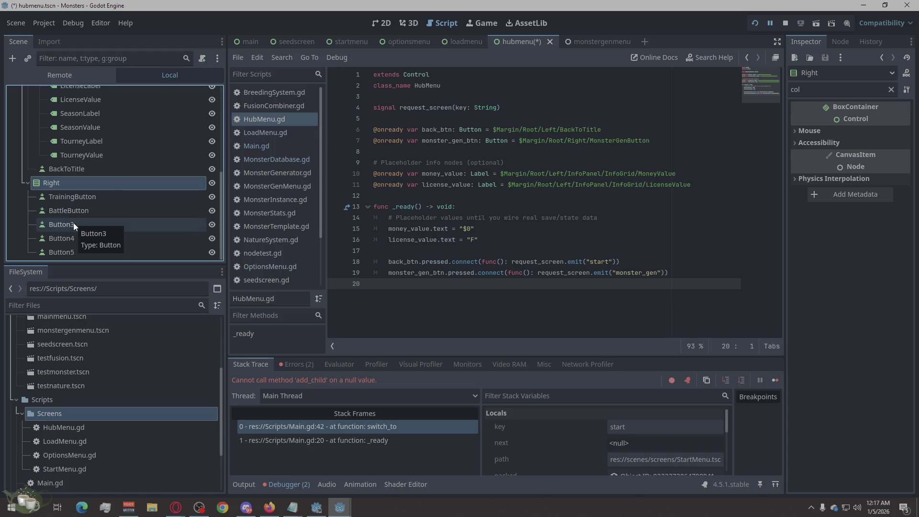
click(73, 222)
click(73, 222)
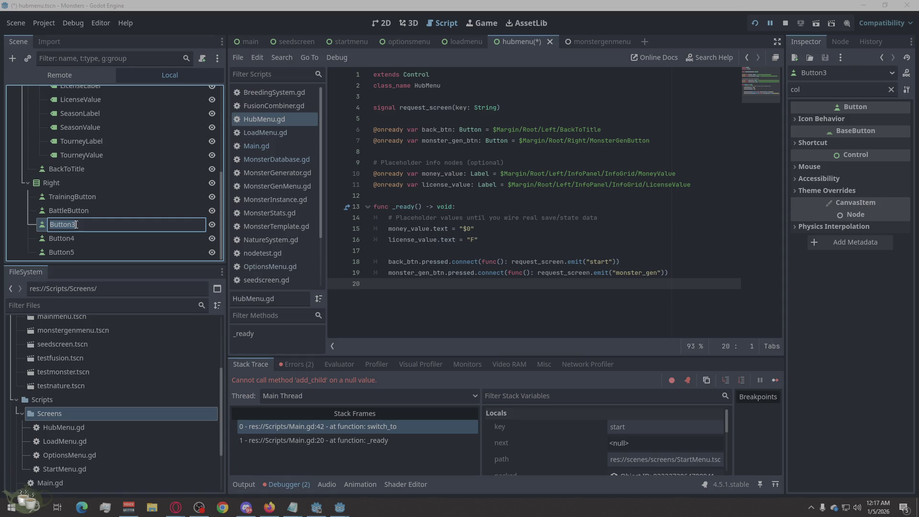
text(BreedingButton)
key(Return)
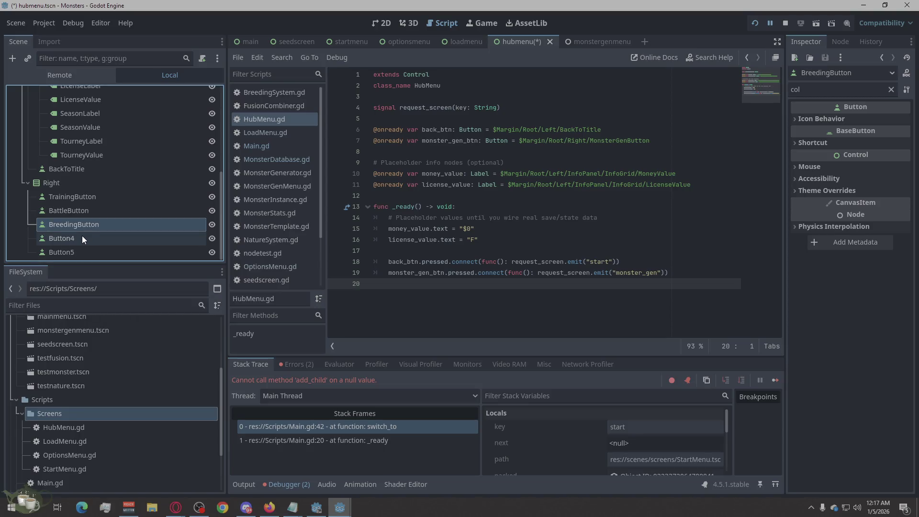
double_click(82, 235)
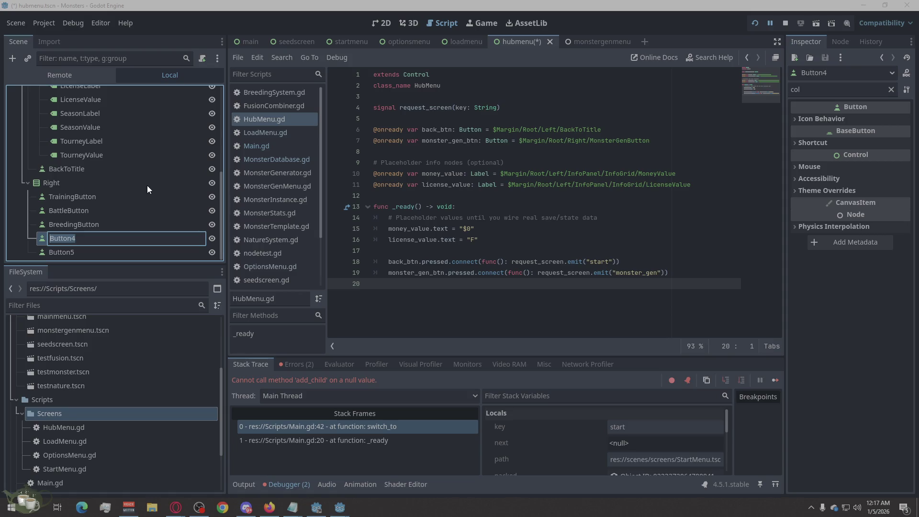
text(RestButton)
double_click(64, 255)
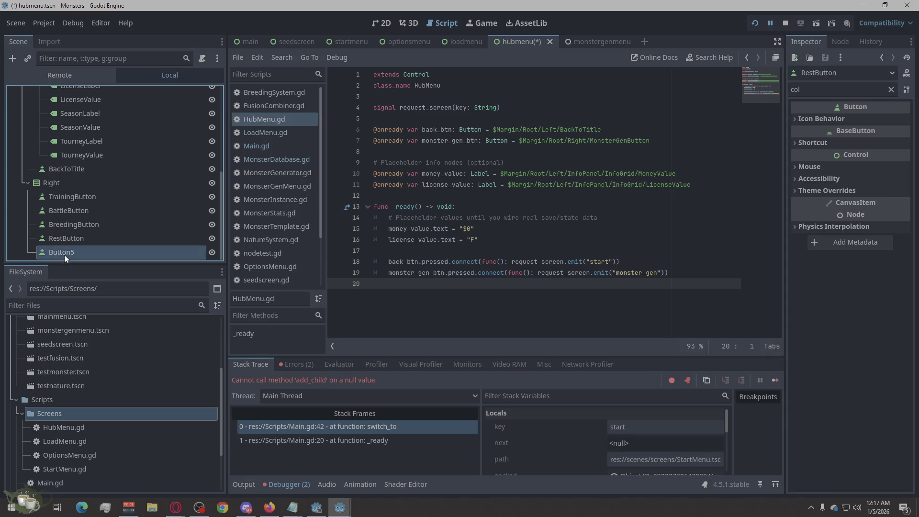
text(MonsterGenButton)
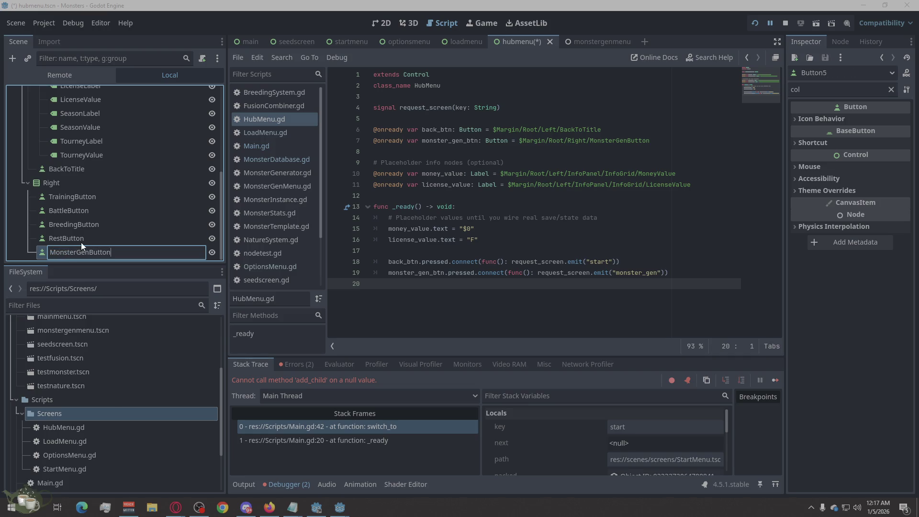
key(Return)
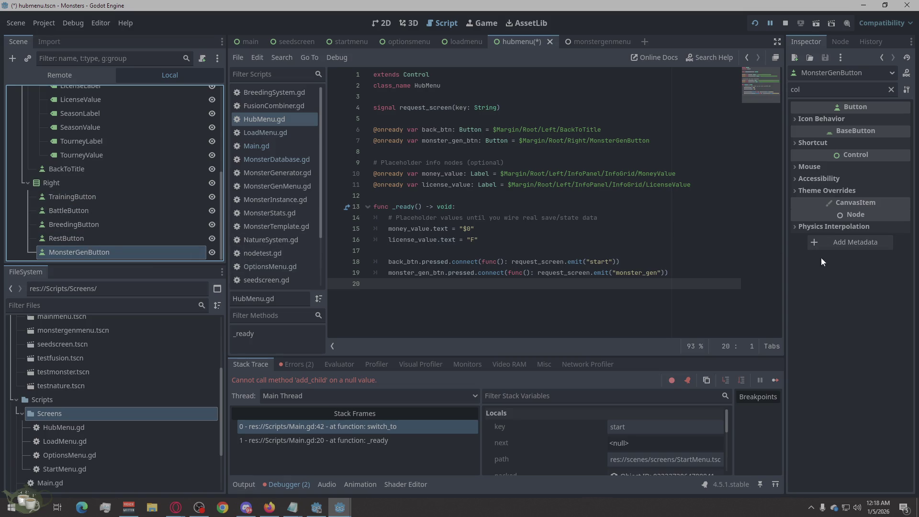
key(ctrl+s)
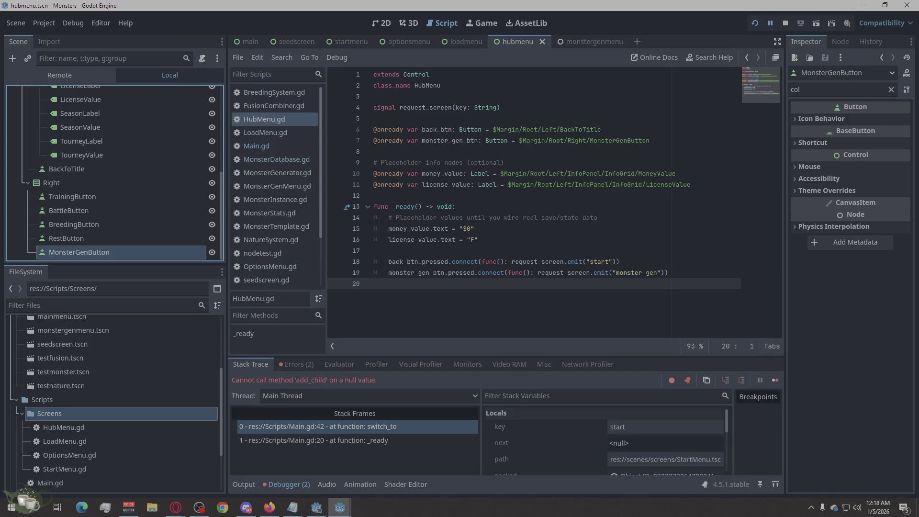
Step: Open Project Settings from the Project menu
click(38, 24)
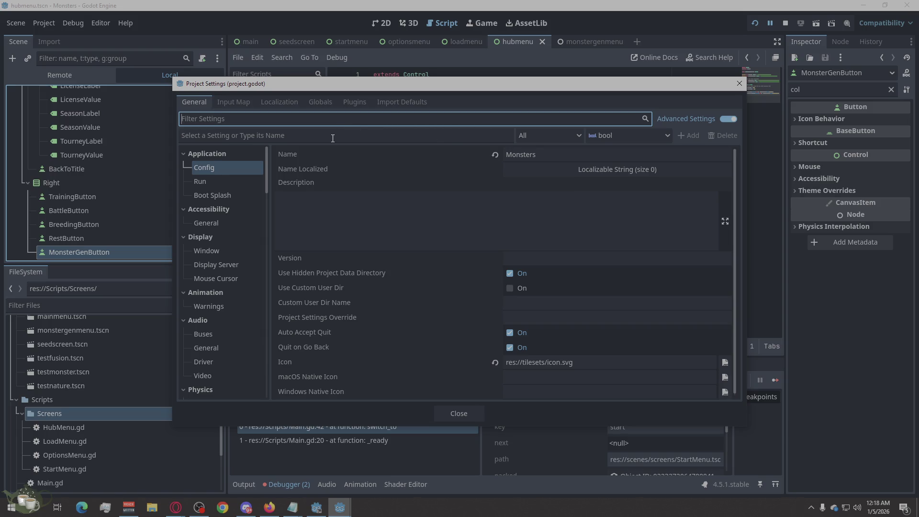
text(auto)
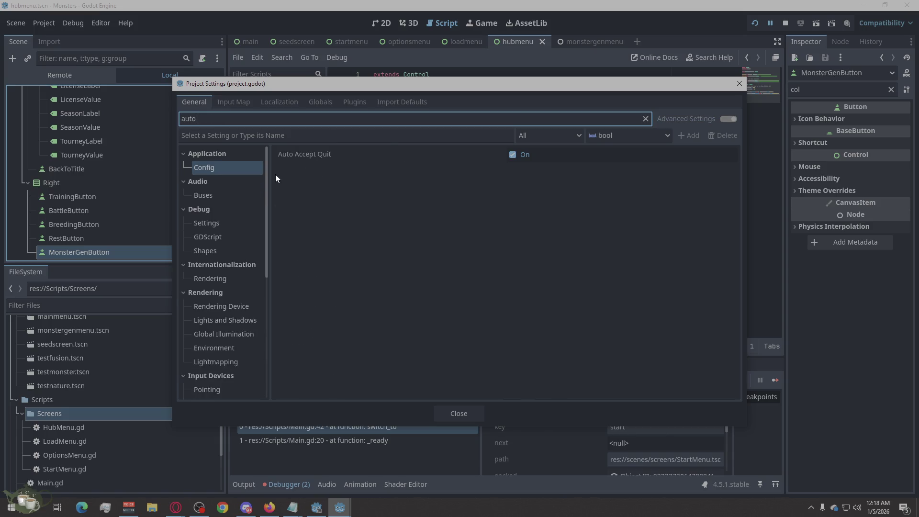
text(load)
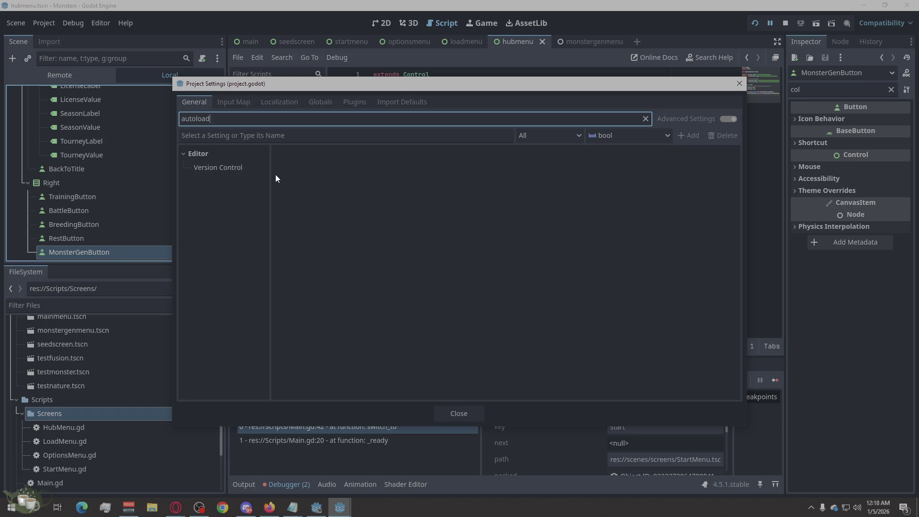
click(221, 170)
click(228, 155)
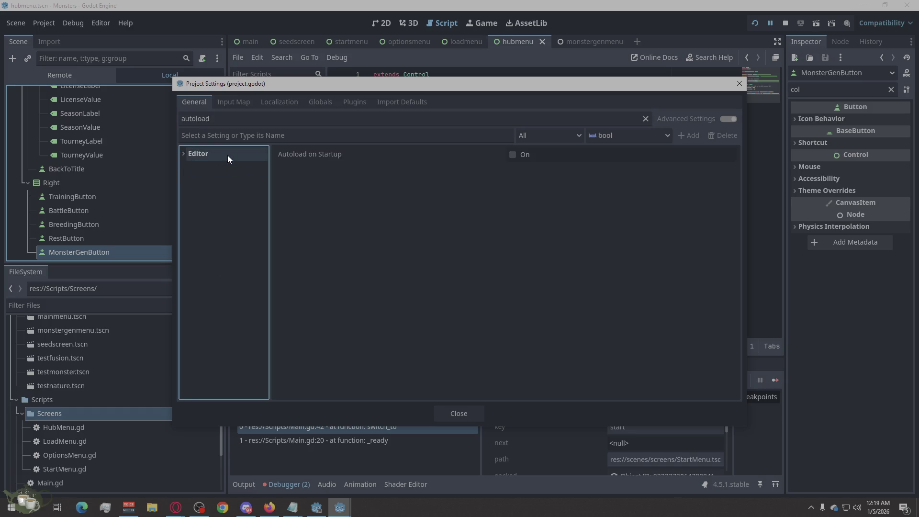
click(524, 206)
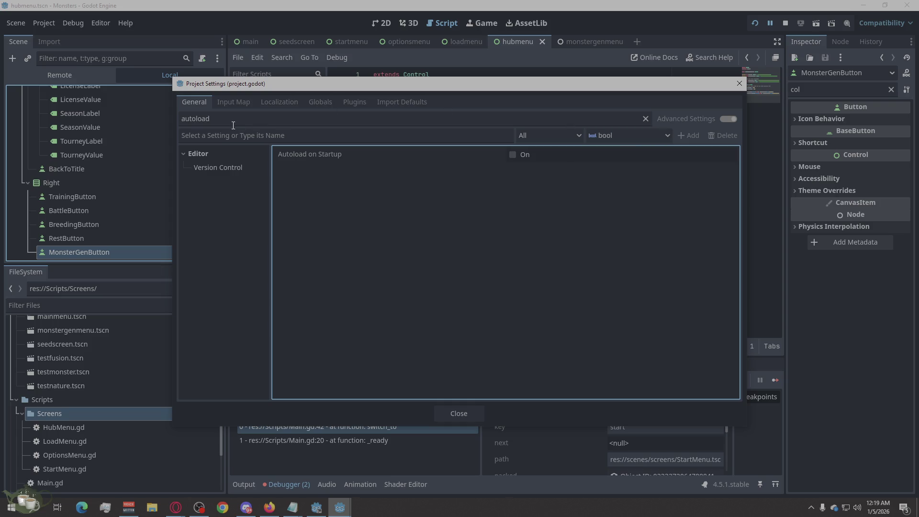
double_click(209, 115)
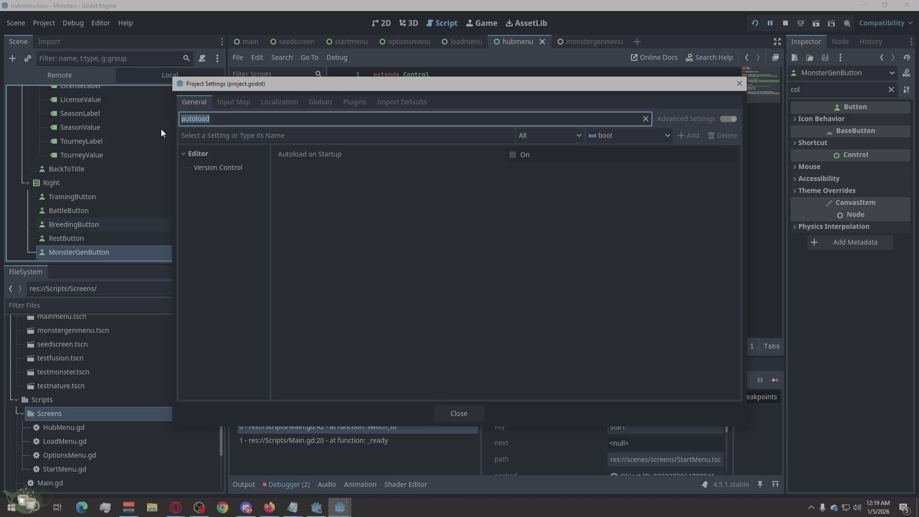
key(BackSpace)
click(277, 134)
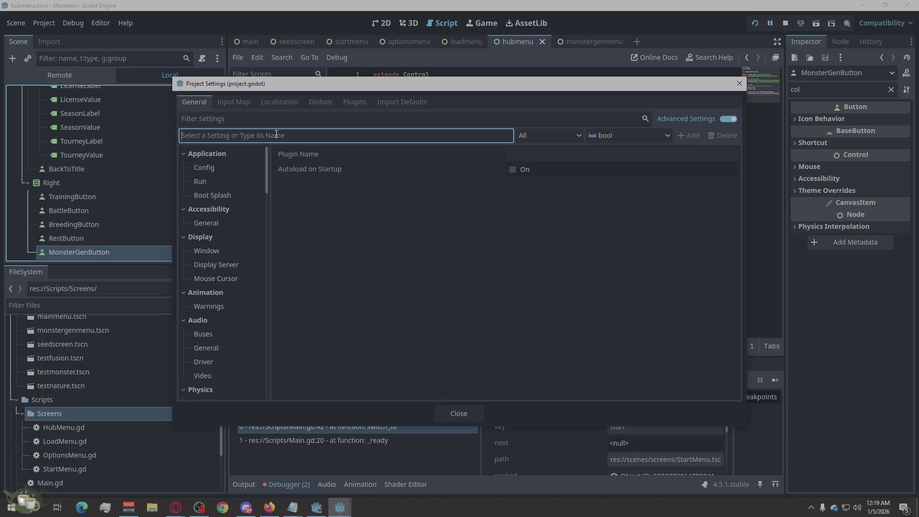
text(aut)
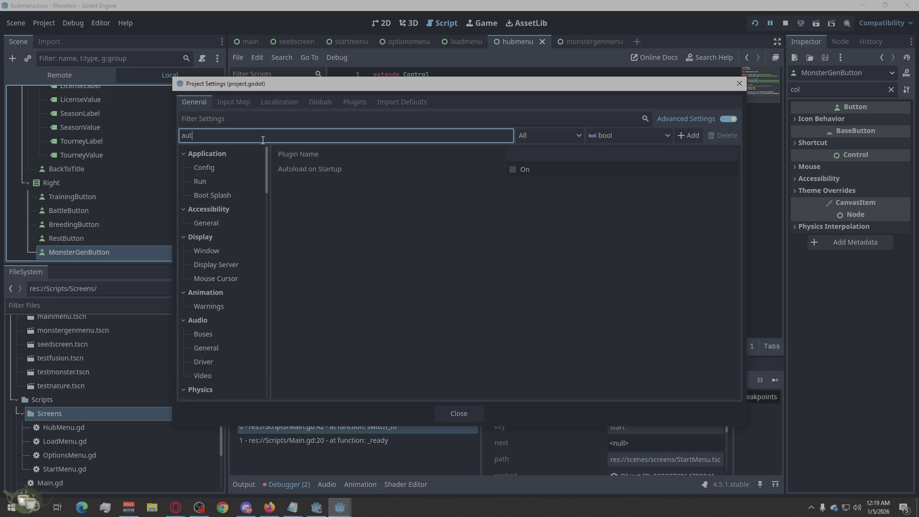
text(oload)
double_click(204, 137)
key(BackSpace)
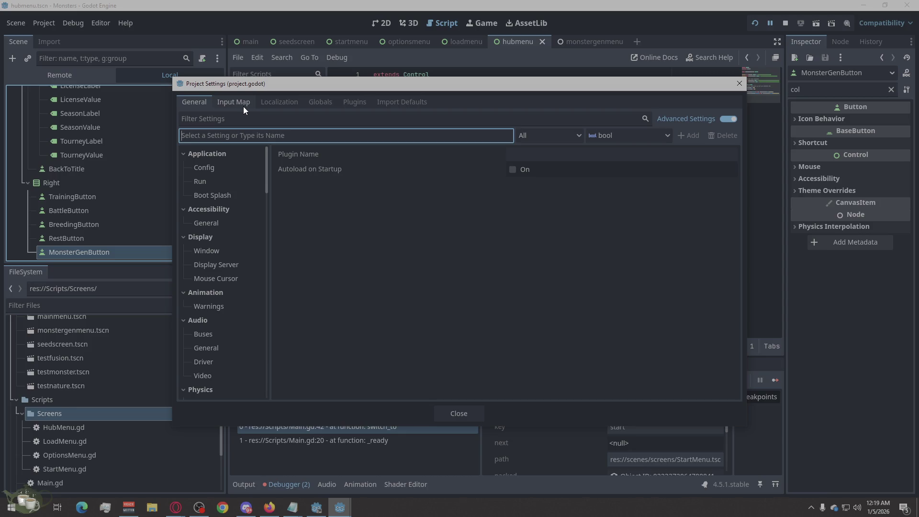
click(501, 225)
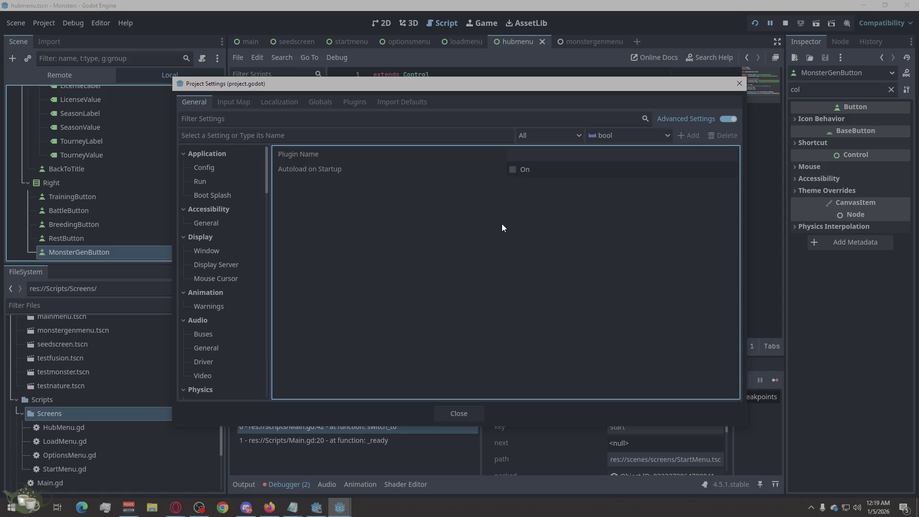
click(276, 119)
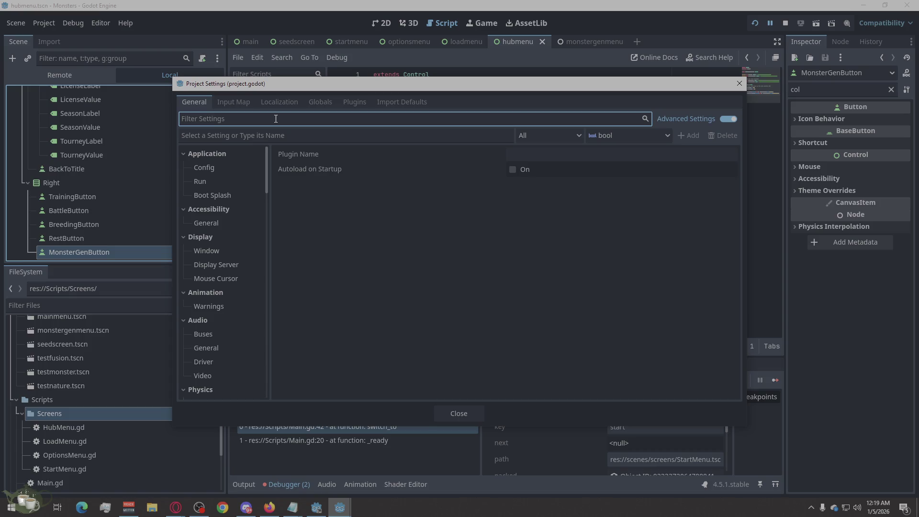
text(main )
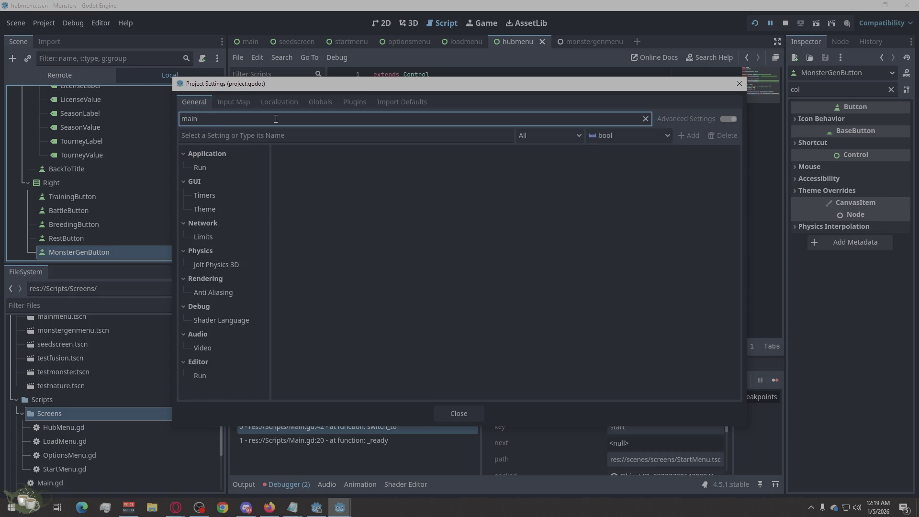
text(scene)
Step: Confirm Application > Run main scene is res://scenes/main.tscn and close Project Settings
click(211, 170)
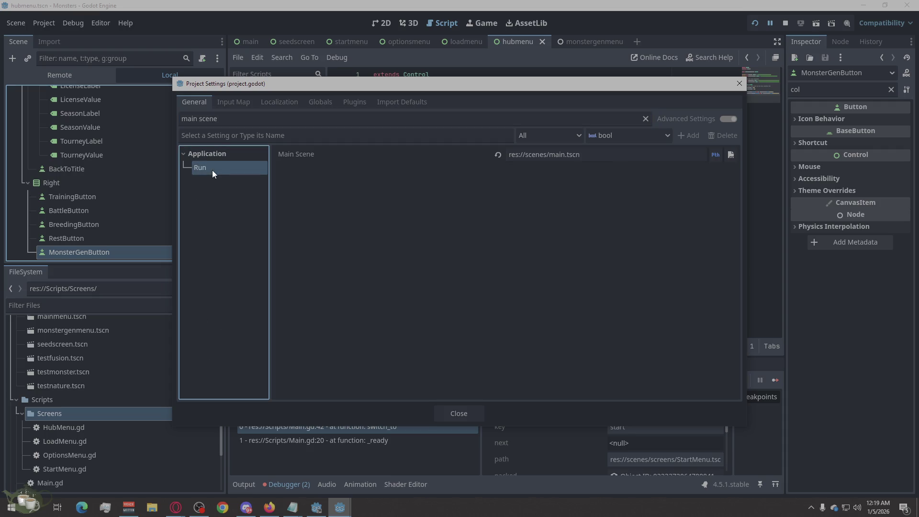
click(508, 234)
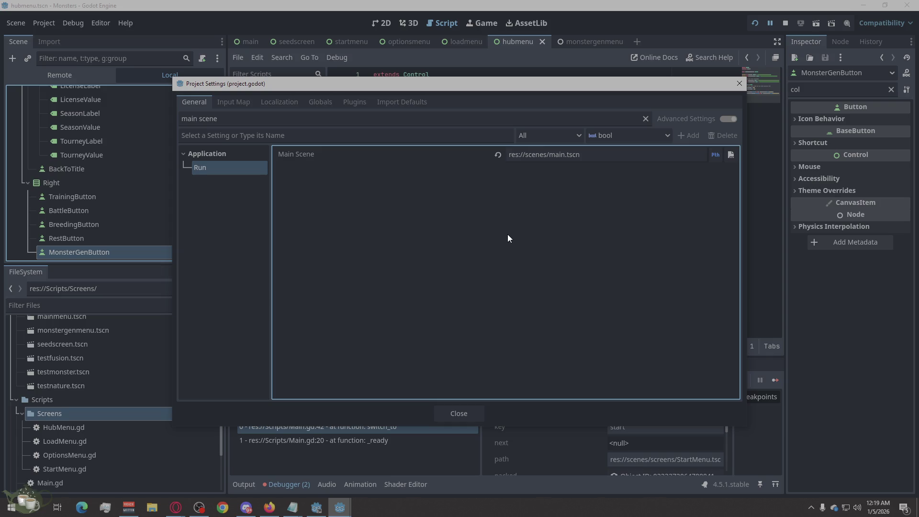
click(207, 224)
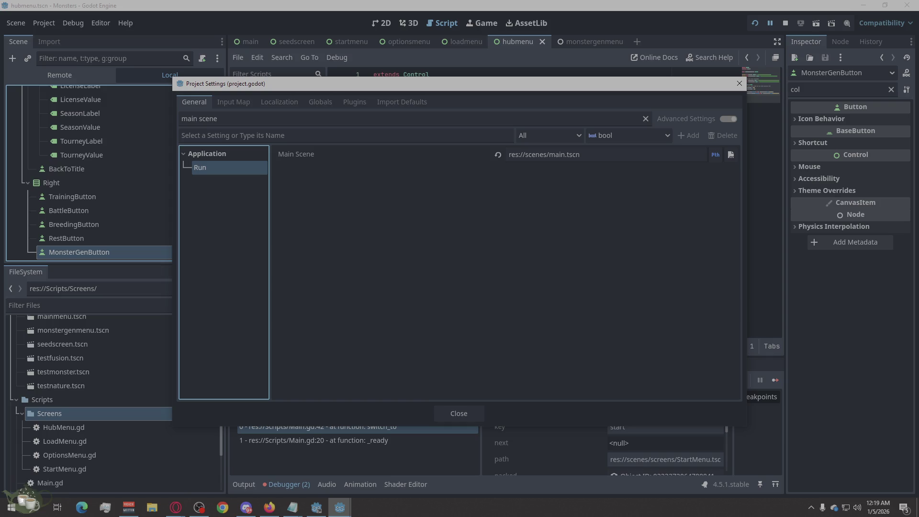
click(506, 216)
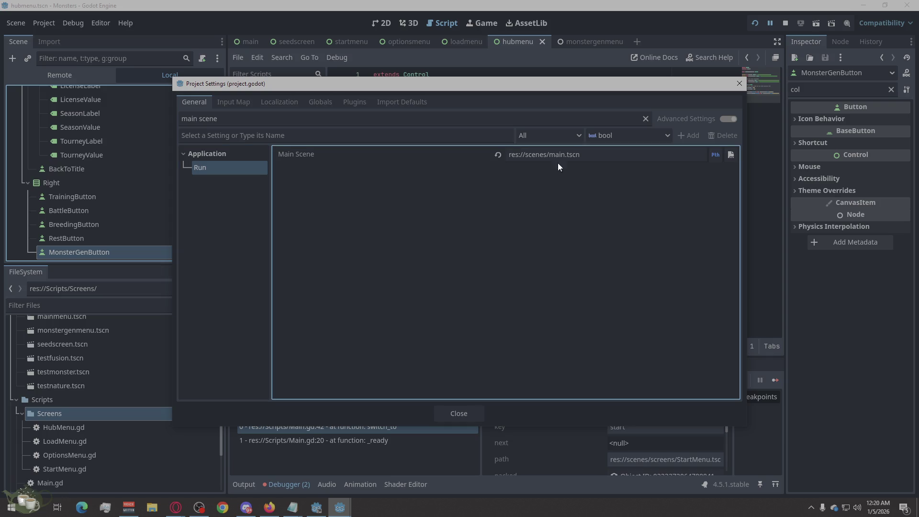
click(738, 85)
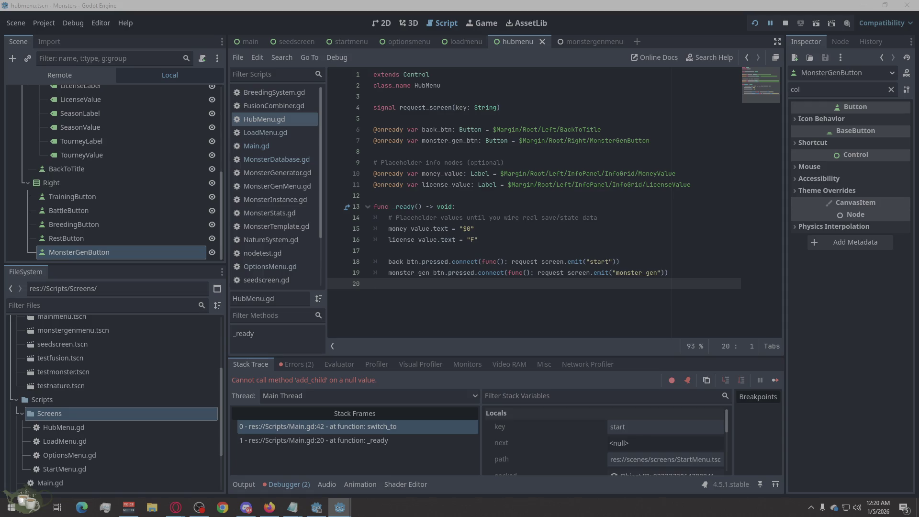
Step: Switch to the monstergenmenu scene tab holding only the MonsterGenMenu node
click(175, 507)
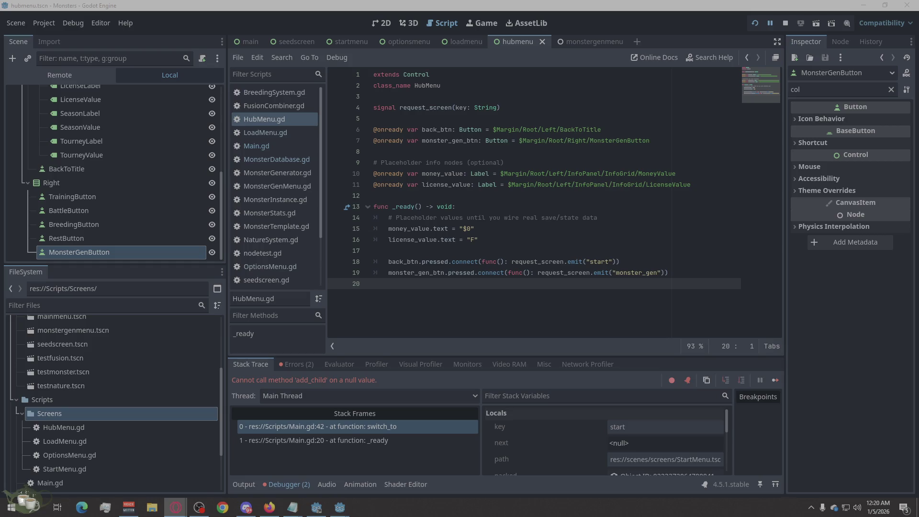
mouse_move(590, 42)
click(597, 42)
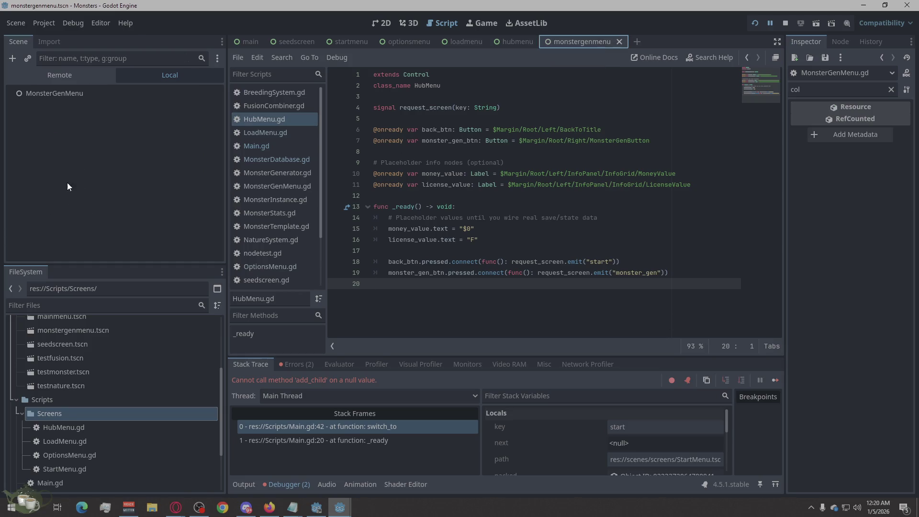
Step: Change the MonsterGenMenu root node's type to Control
right_click(101, 91)
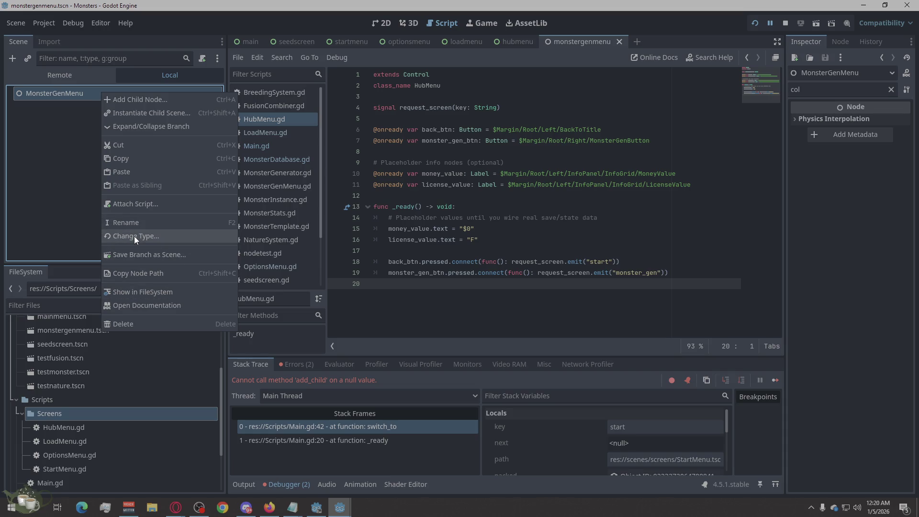
click(134, 236)
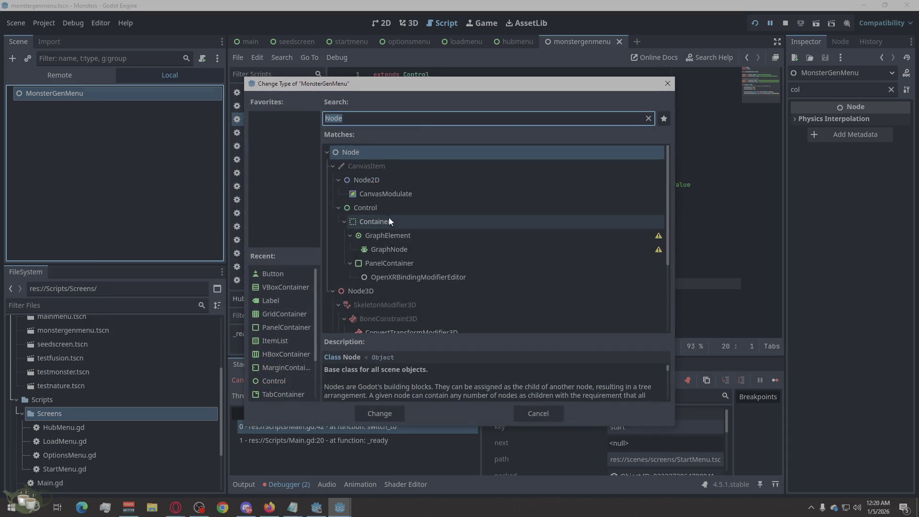
click(366, 208)
click(370, 415)
Step: Nest a MarginContainer, then a VBoxContainer, then an HBoxContainer under MonsterGenMenu
right_click(107, 92)
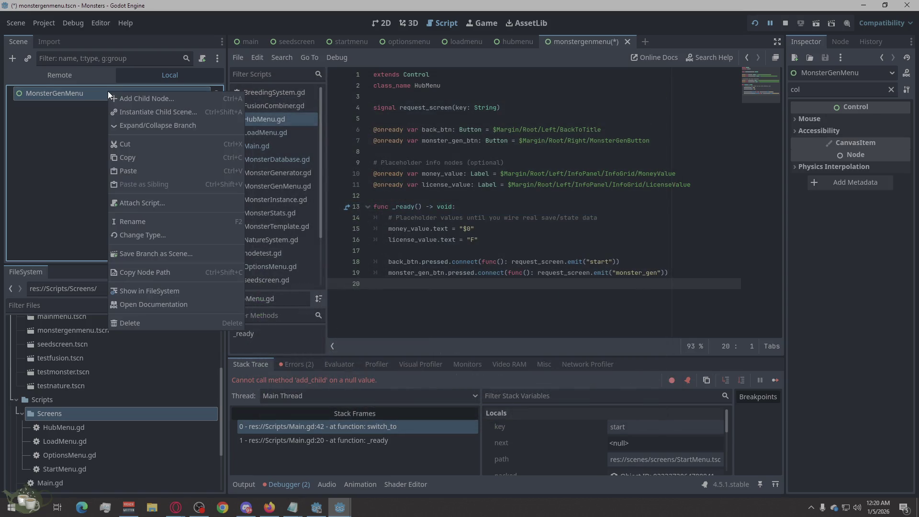
click(129, 99)
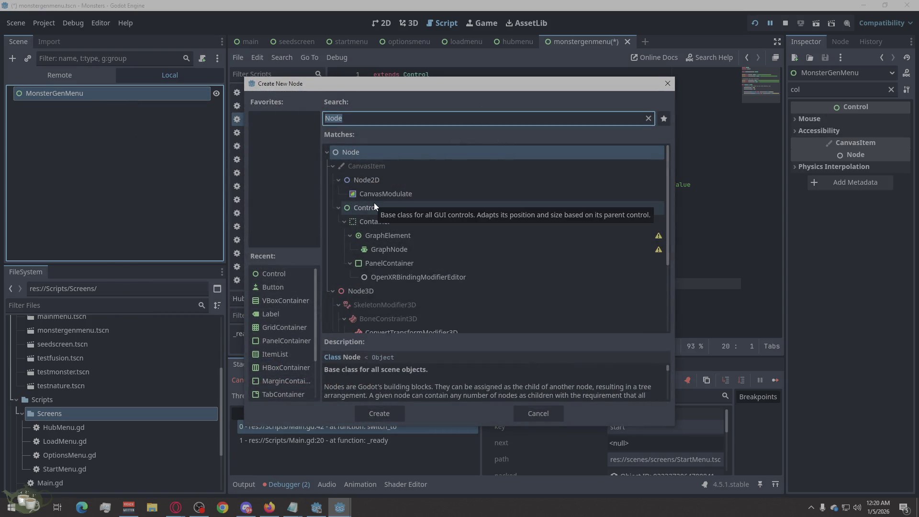
text(margin)
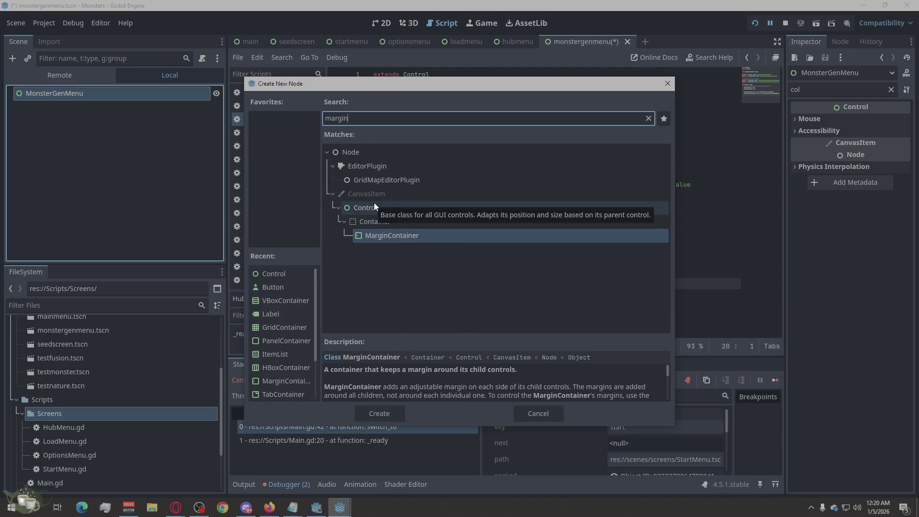
click(381, 412)
right_click(134, 111)
click(148, 119)
text(vbox)
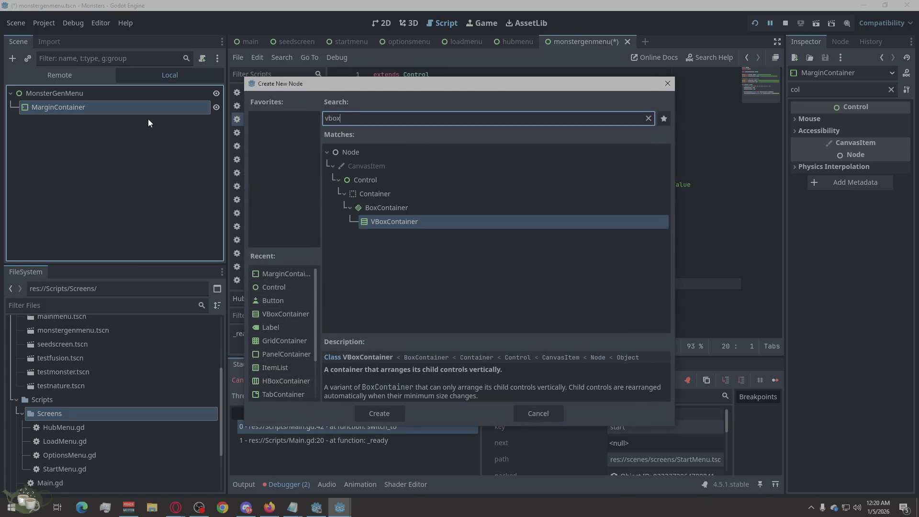
click(372, 416)
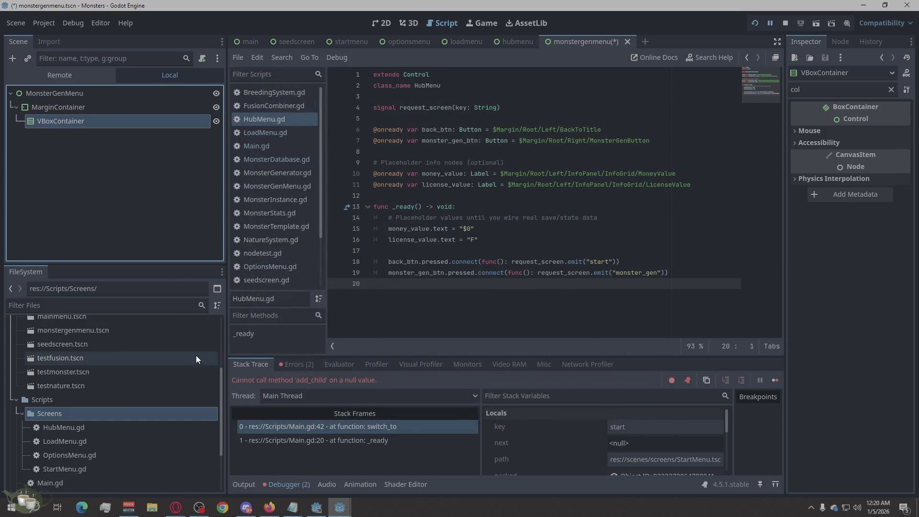
right_click(107, 125)
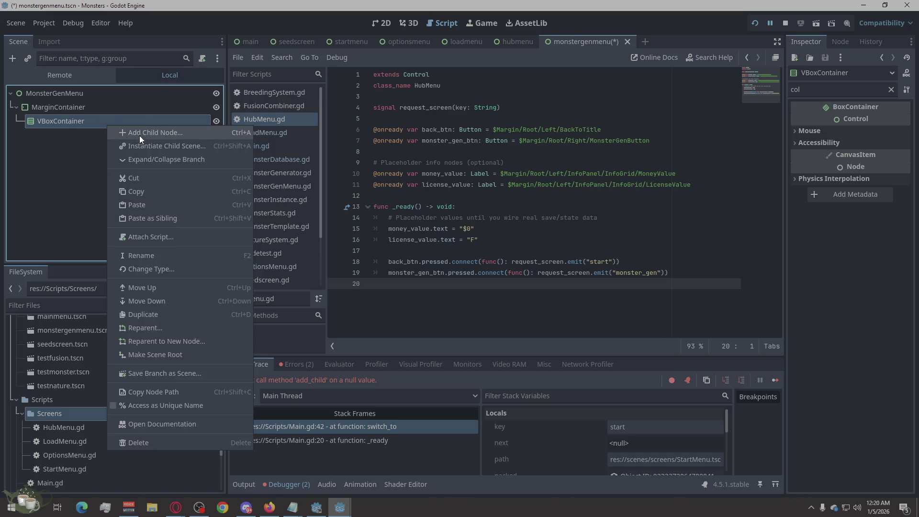
click(138, 135)
text(hb)
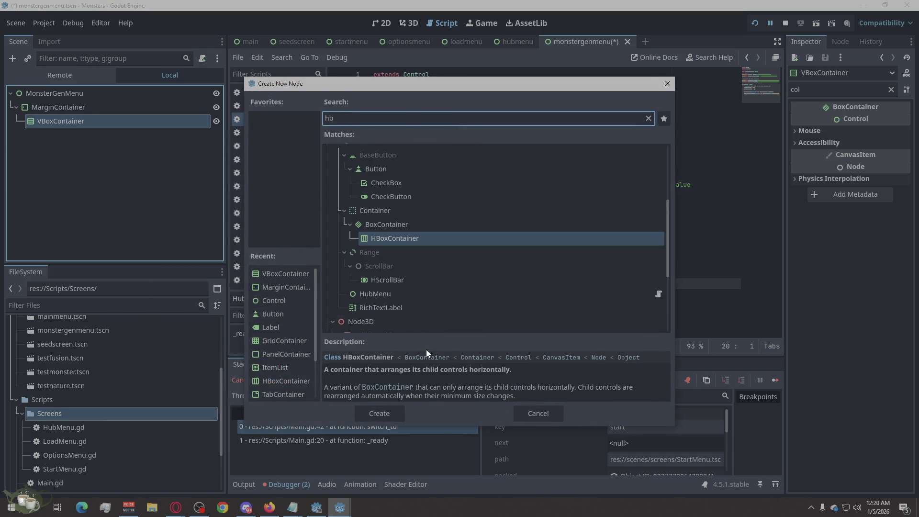
click(381, 410)
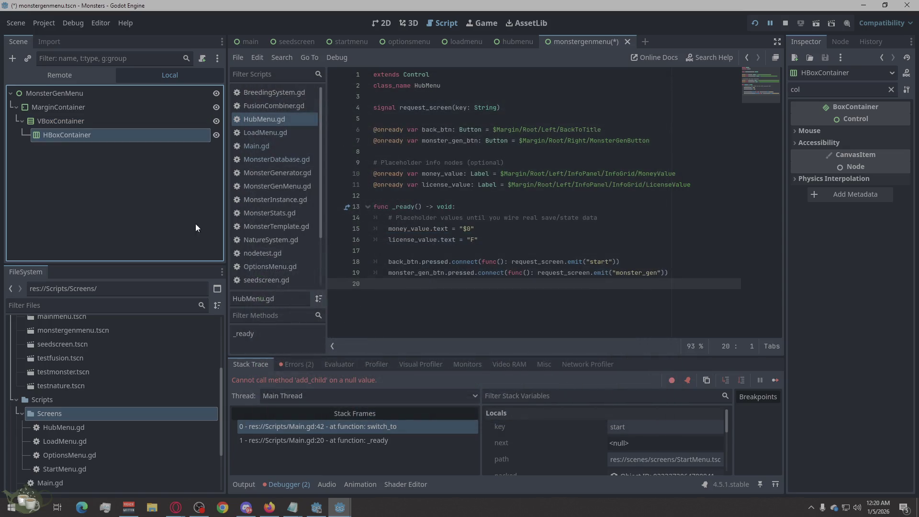
right_click(95, 141)
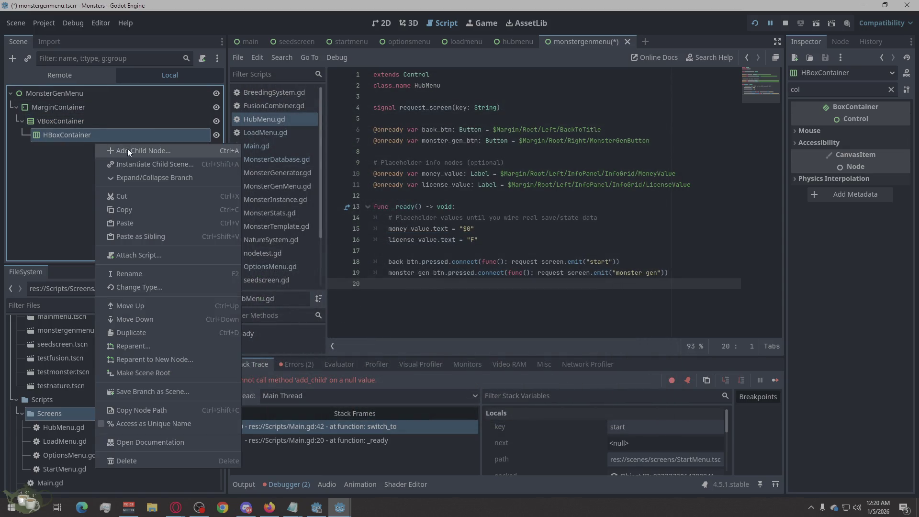
Step: Add a Label child inside the HBoxContainer
click(127, 149)
text(label)
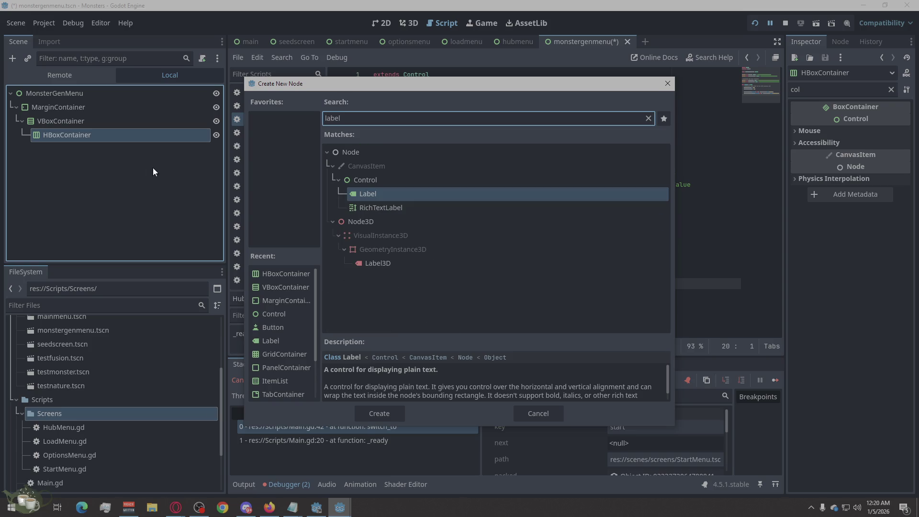
click(399, 419)
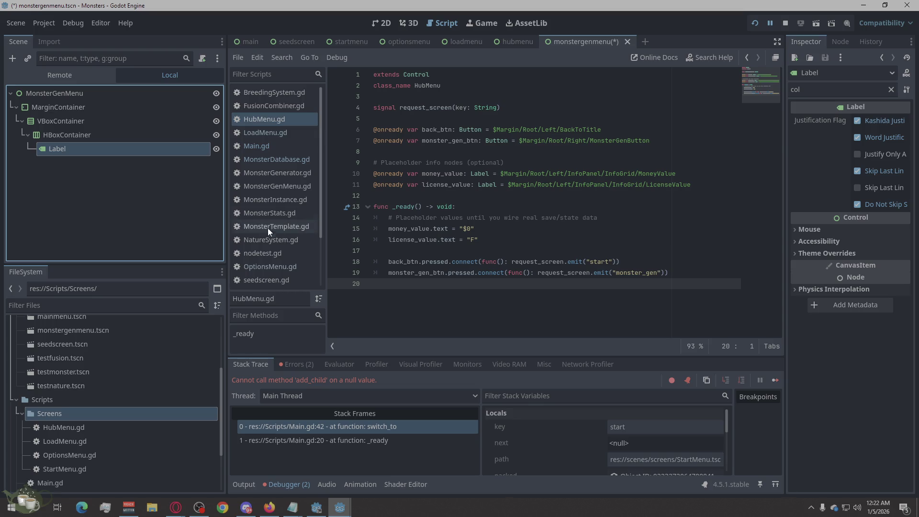
Step: Add a Button child inside the HBoxContainer, next to the Label
right_click(88, 140)
click(112, 149)
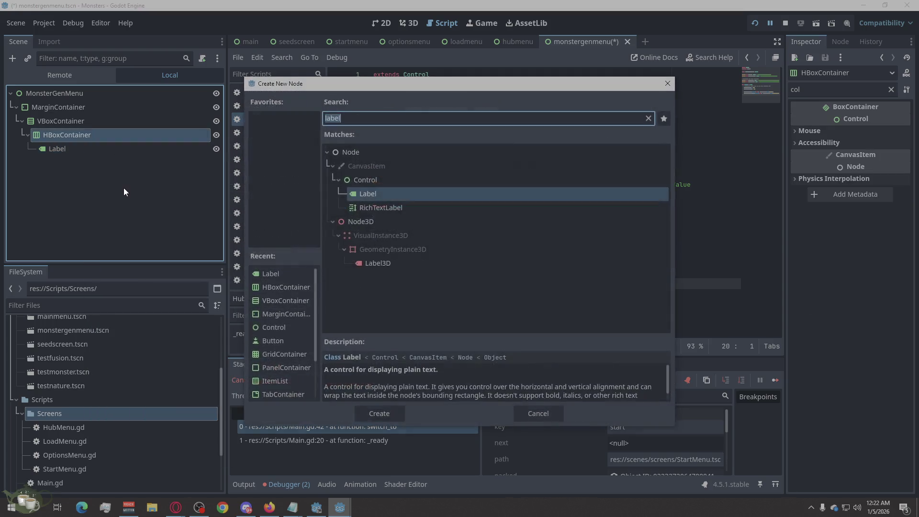
text(b)
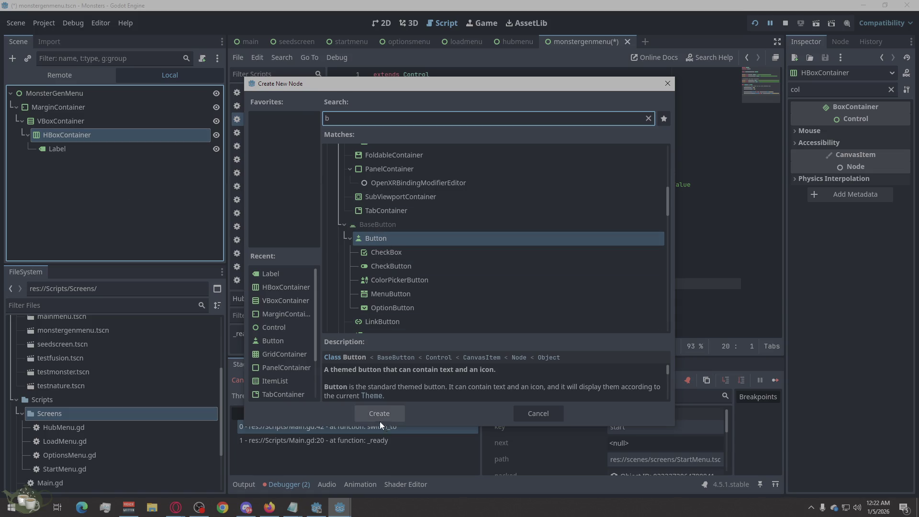
click(380, 420)
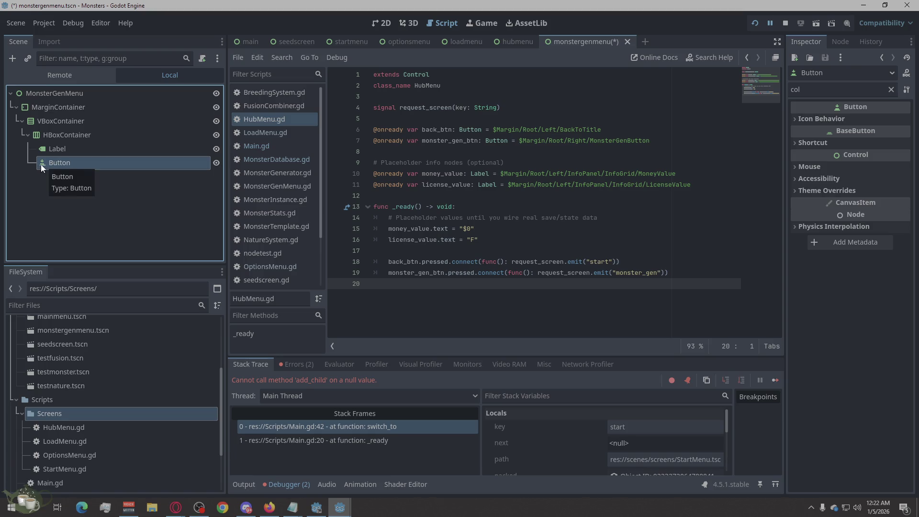
right_click(55, 135)
key(Escape)
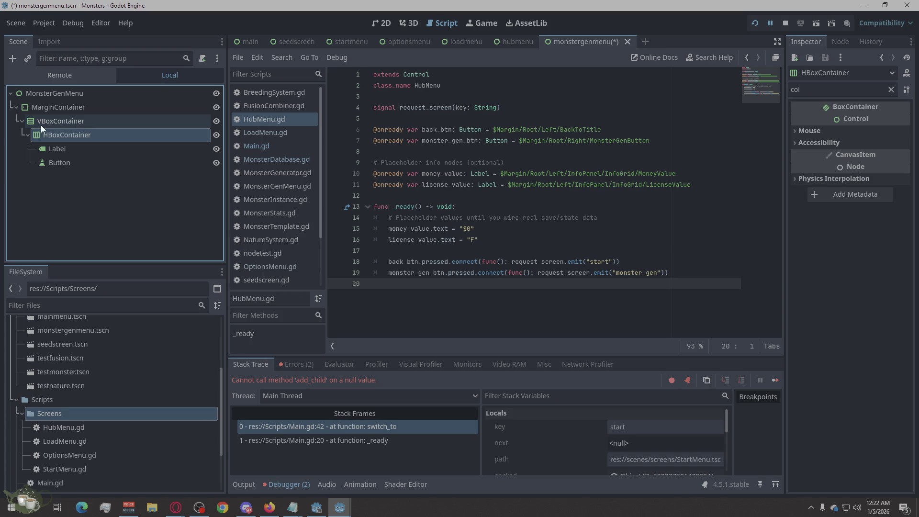
Step: Add a Label child directly under the VBoxContainer
click(39, 125)
right_click(39, 125)
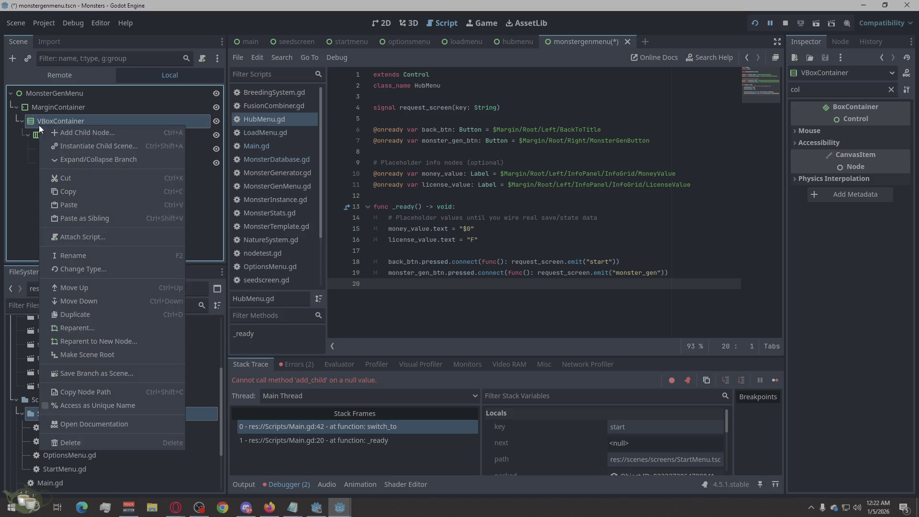
click(79, 133)
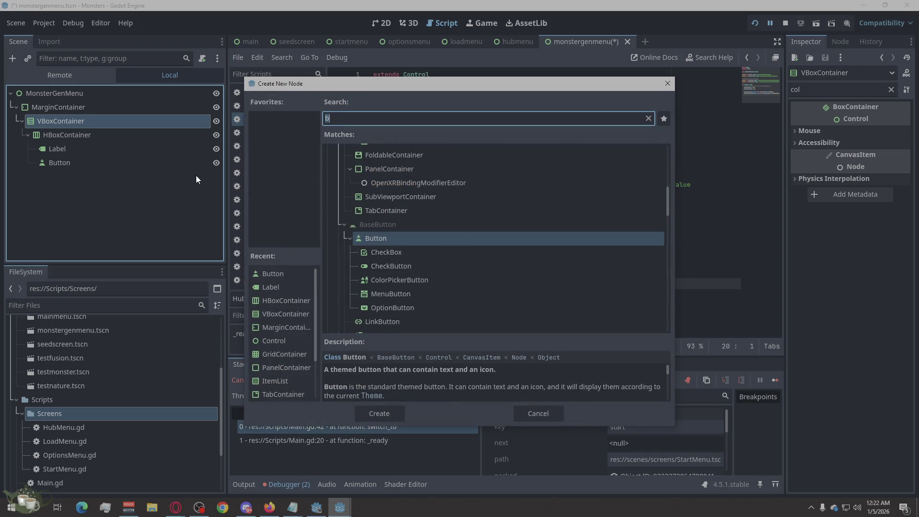
text(l)
click(392, 411)
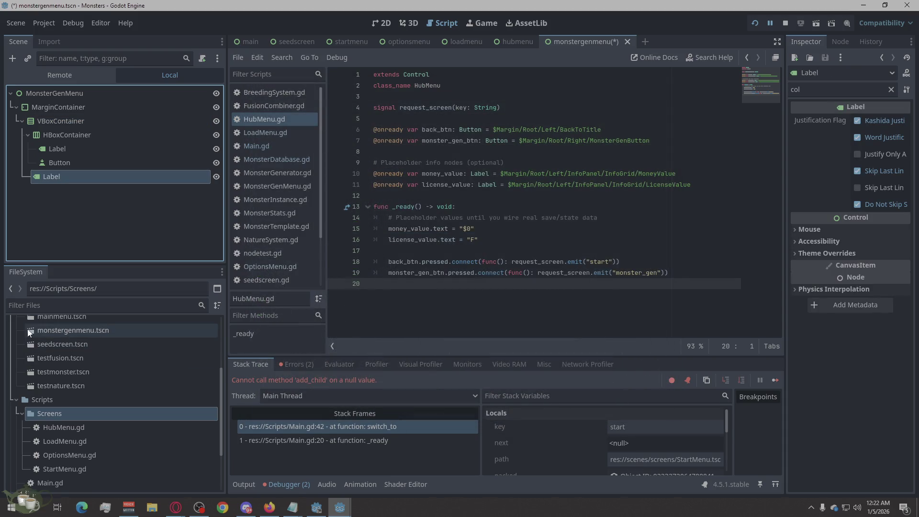
Step: Add a Button child directly under the VBoxContainer and begin renaming it
click(51, 120)
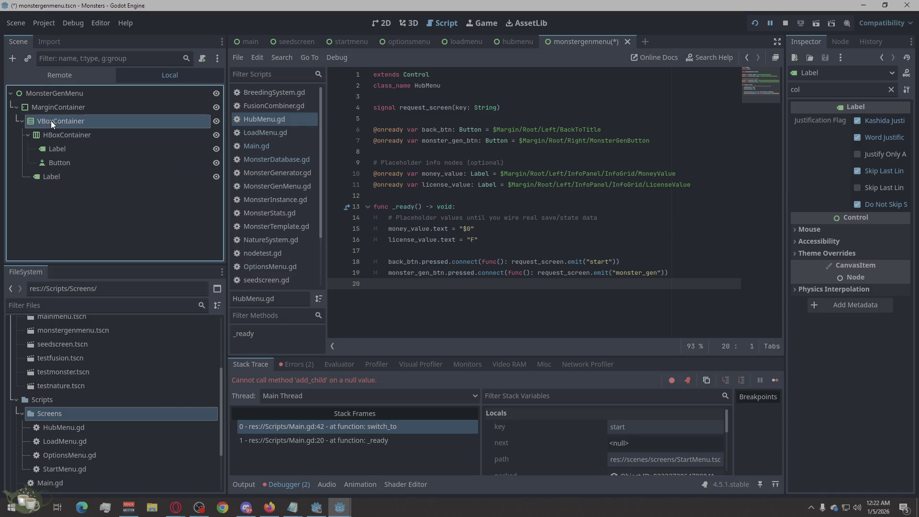
right_click(72, 122)
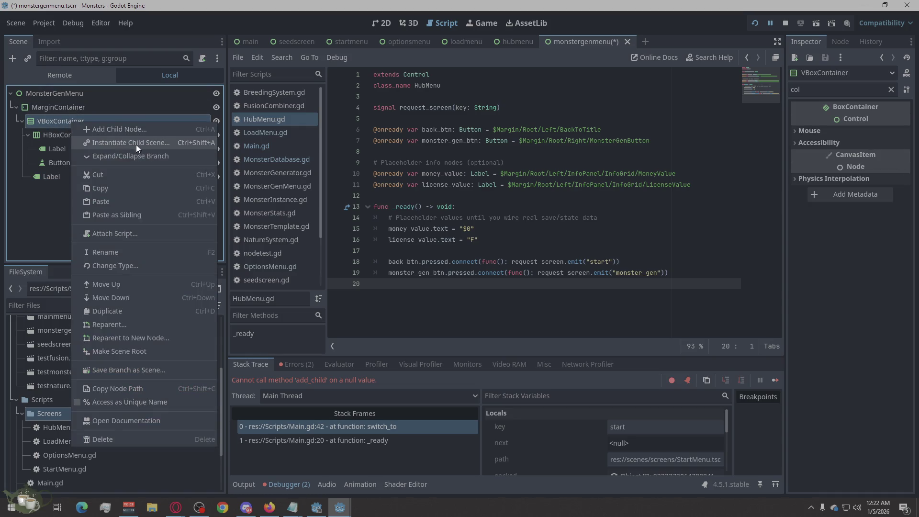
click(135, 132)
text(but)
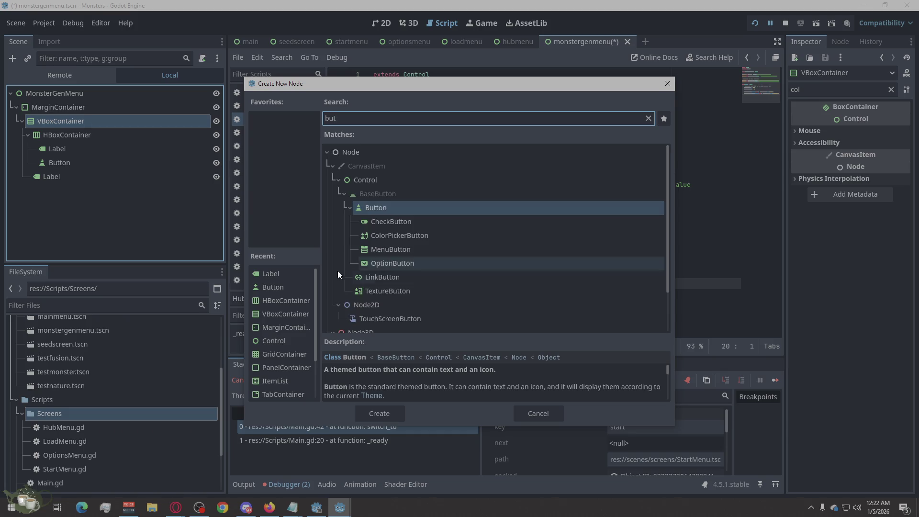
click(378, 413)
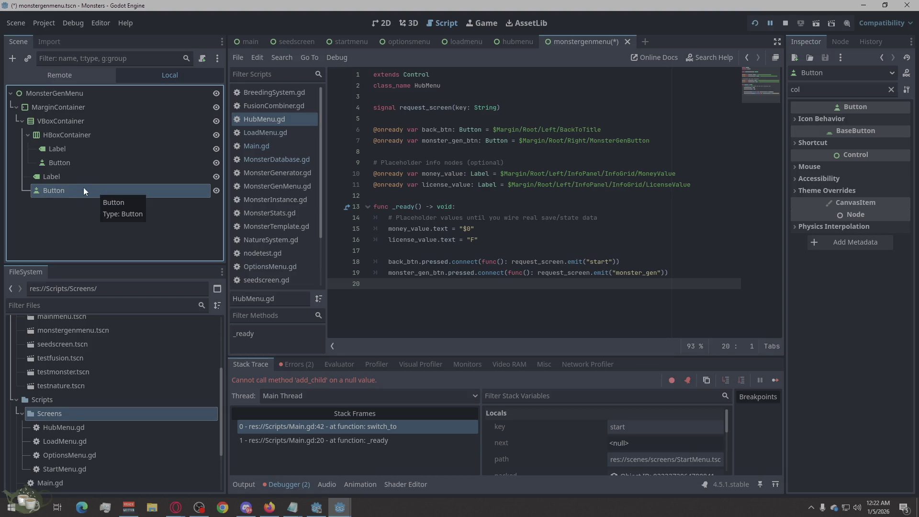
double_click(51, 190)
text(GenerateButton)
Step: Rename the VBoxContainer's Label to Description and the HBoxContainer's Button to BackButton
click(75, 176)
double_click(75, 176)
text(Description)
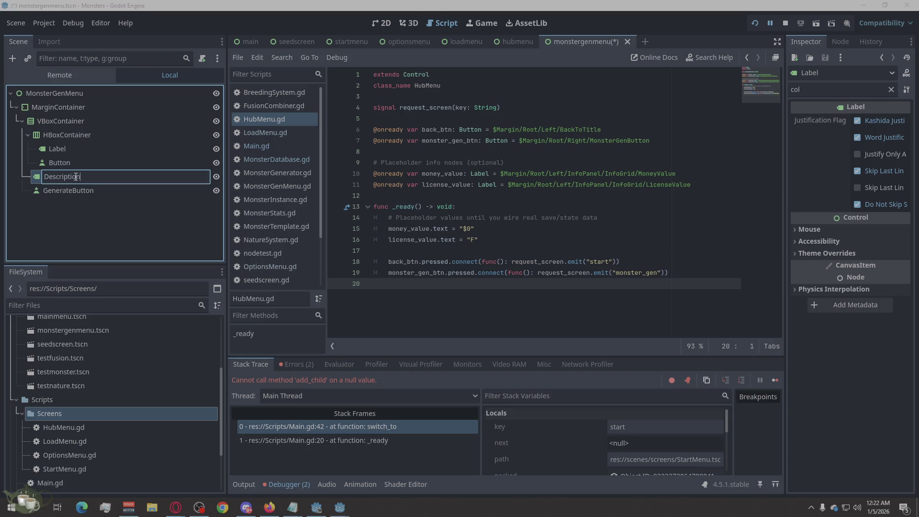
click(65, 164)
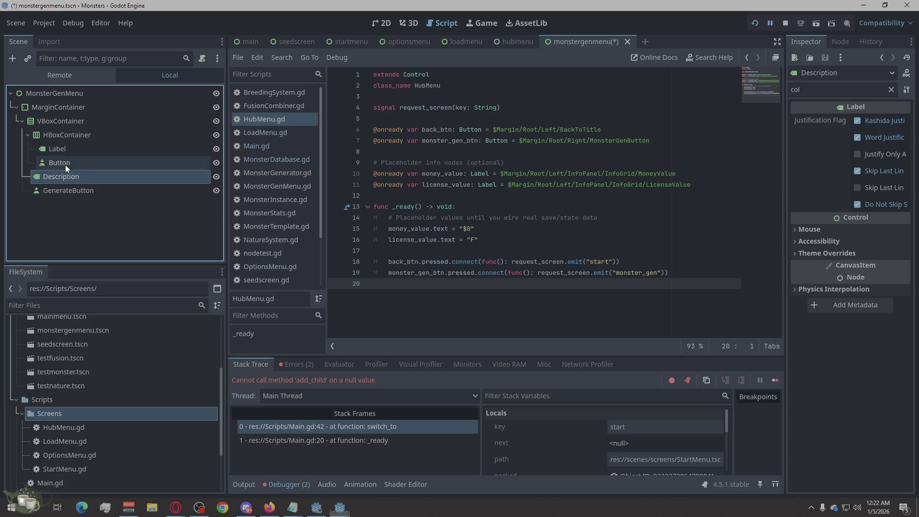
double_click(65, 163)
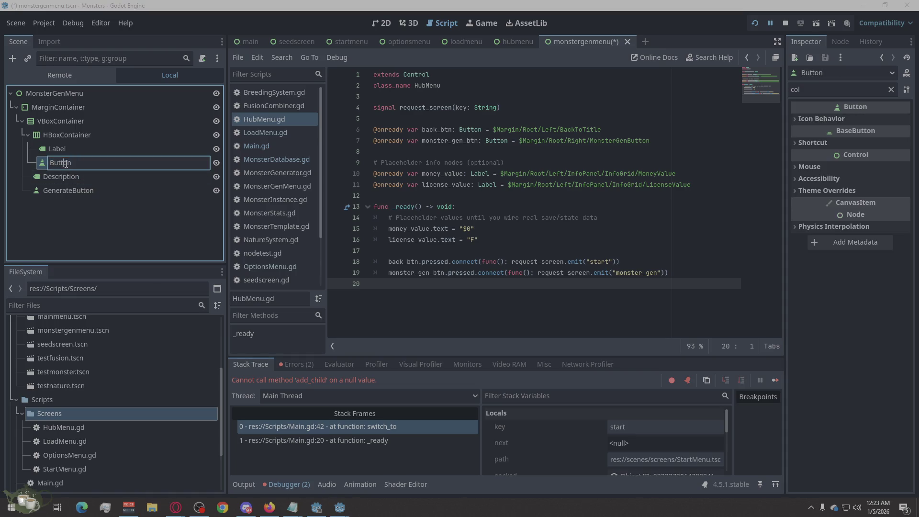
text(BackButton)
key(Return)
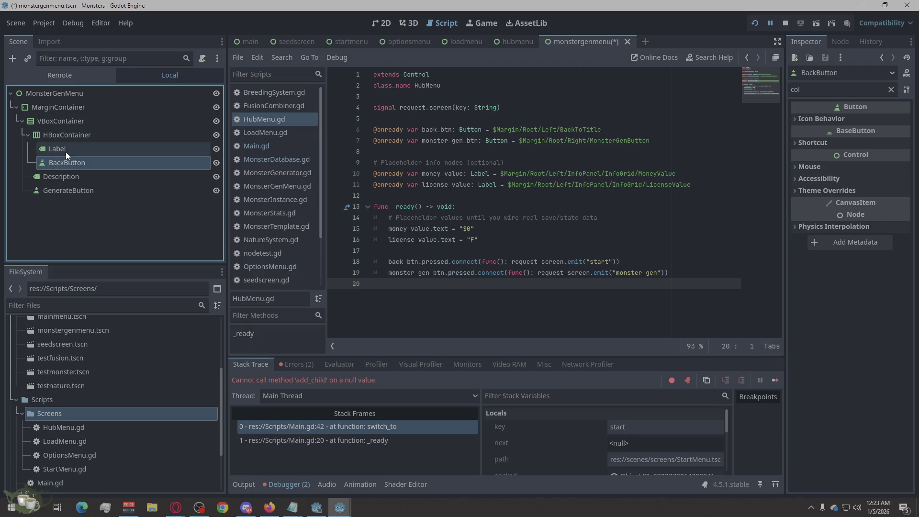
Step: Rename the HBoxContainer's Label to Title, the HBoxContainer to HeaderRow and the VBoxContainer to VBox
click(62, 150)
click(60, 150)
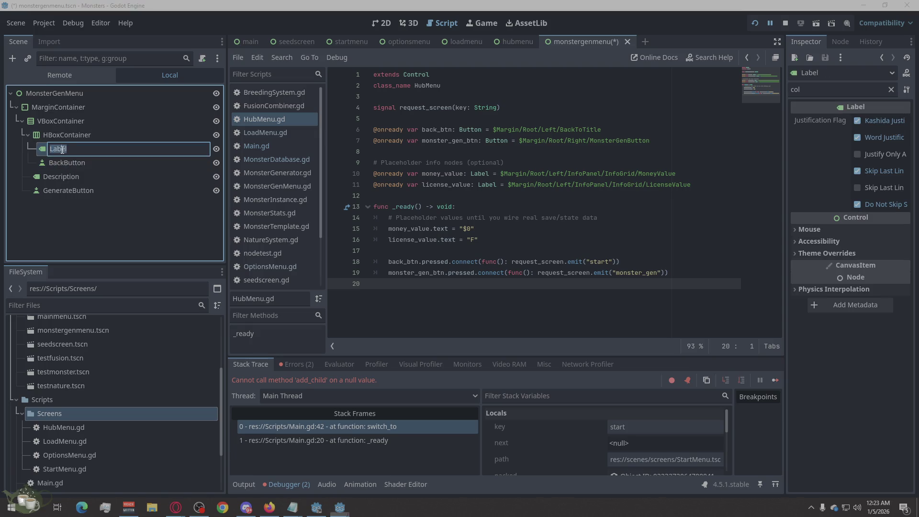
text(Tit)
key(BackSpace)
key(BackSpace)
key(BackSpace)
key(ctrl+a)
text(Title)
click(51, 136)
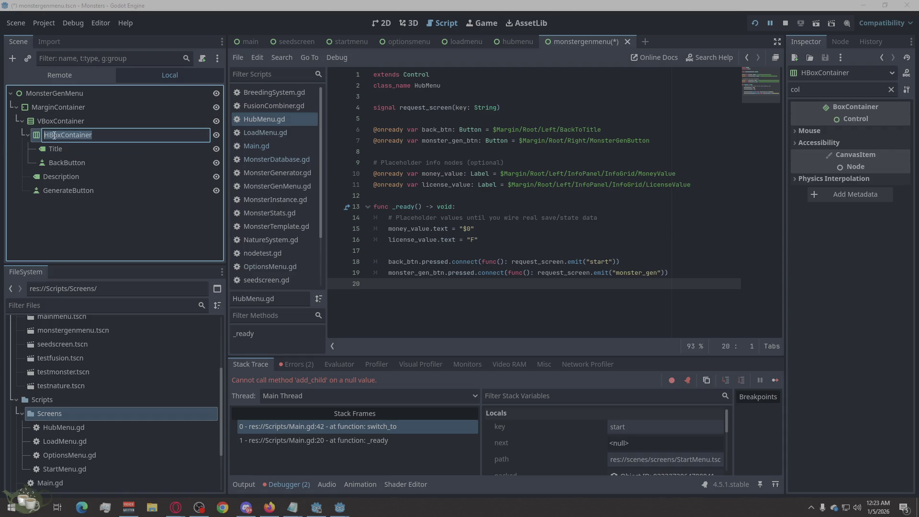
text(HeaderRow)
click(76, 125)
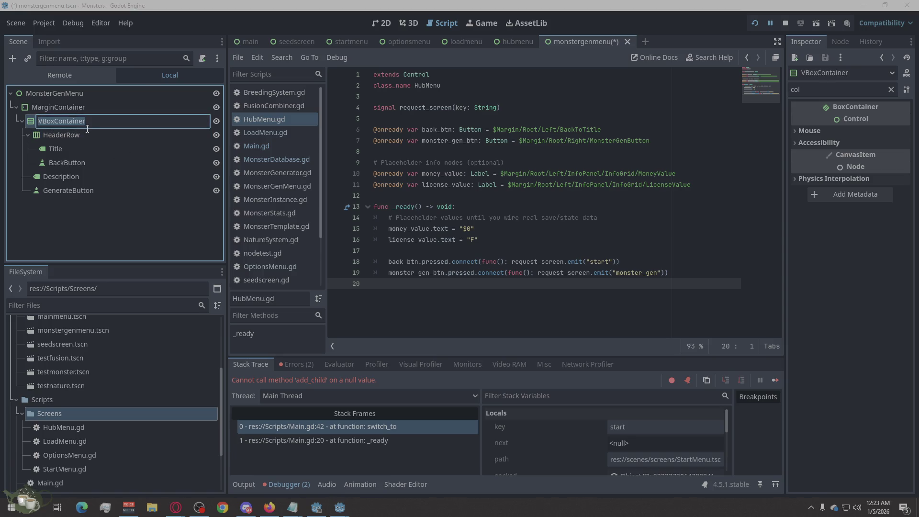
text(Vbo)
key(BackSpace)
text(B)
text(ox)
Step: Rename MarginContainer to Margin, save the MonsterGenMenu scene and return to HubMenu
click(81, 104)
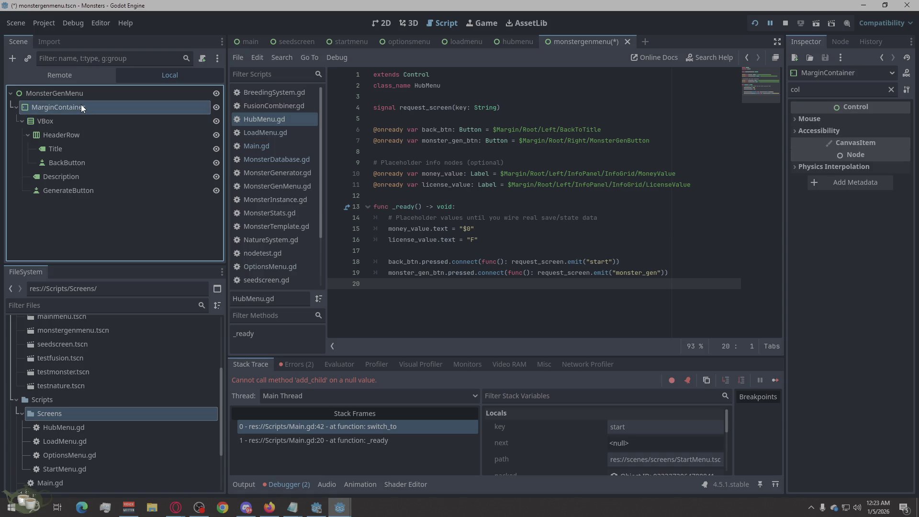
drag(89, 107, 57, 111)
key(BackSpace)
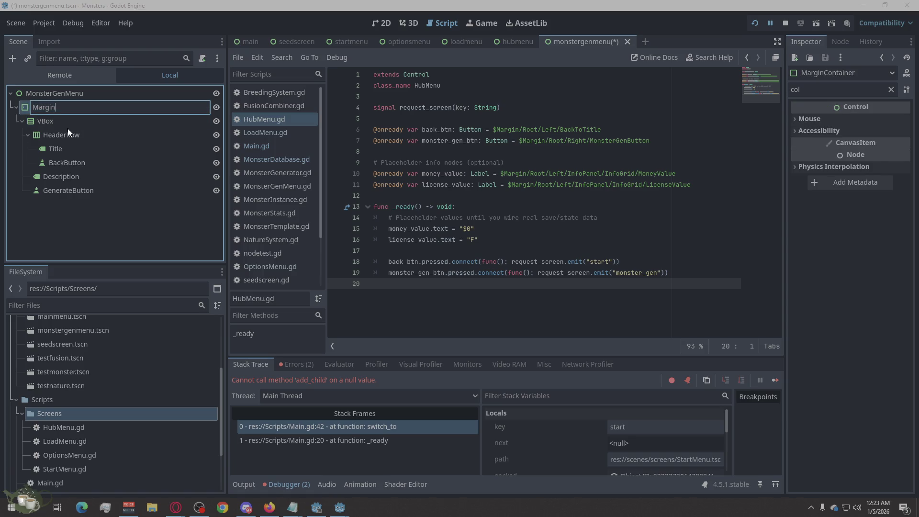
key(Return)
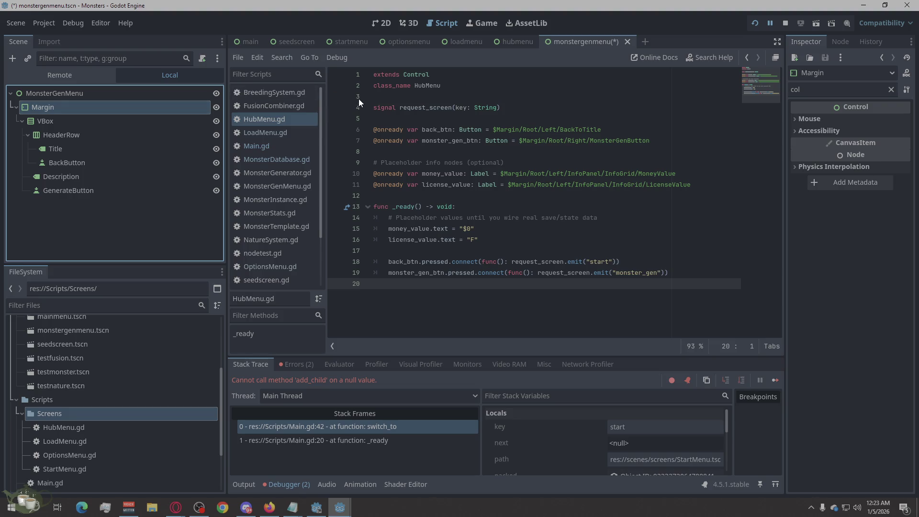
key(ctrl+s)
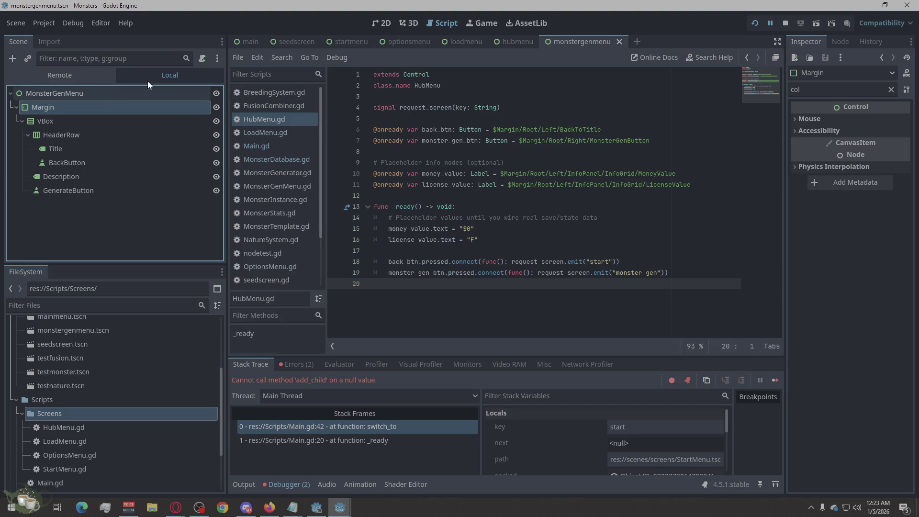
click(525, 41)
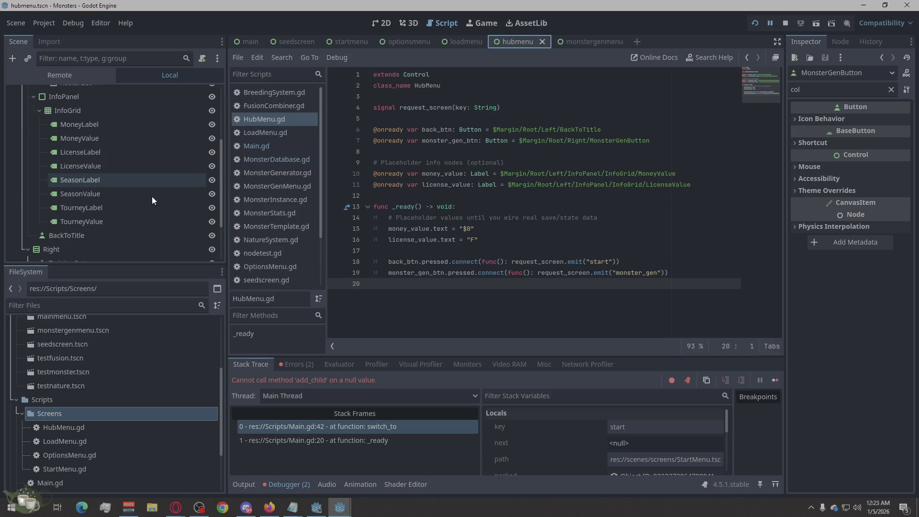
scroll(151, 196, down, 1)
scroll(151, 197, down, 1)
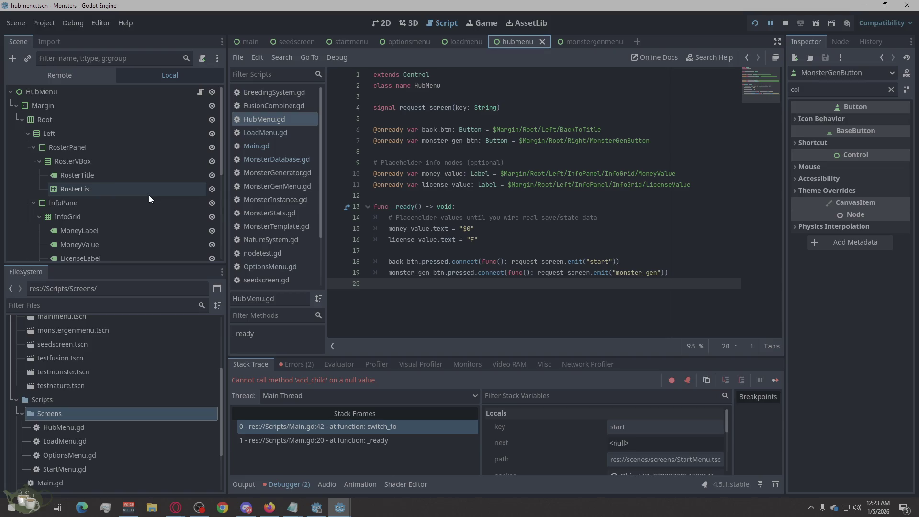
click(451, 40)
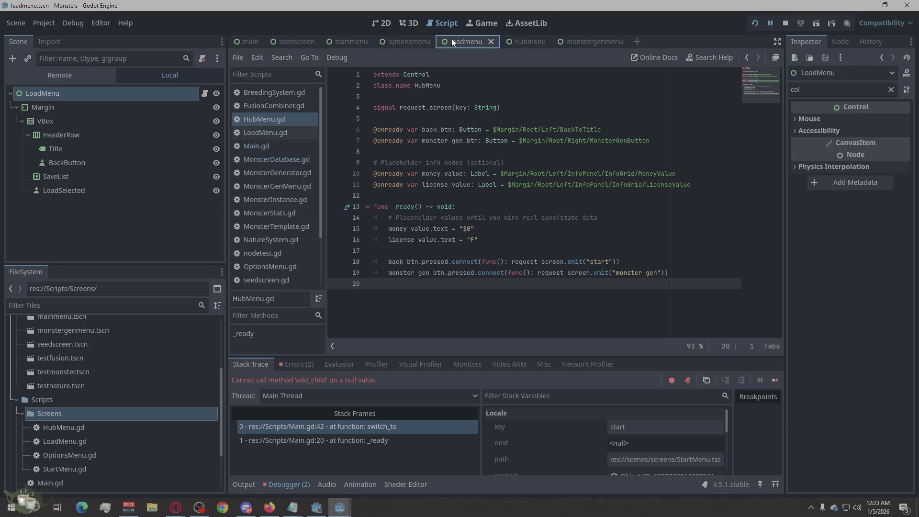
click(408, 40)
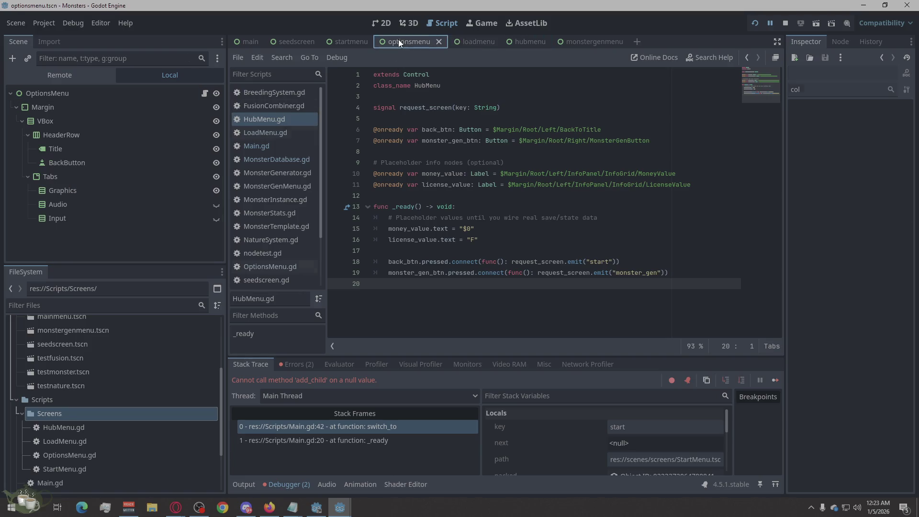
click(337, 39)
click(587, 43)
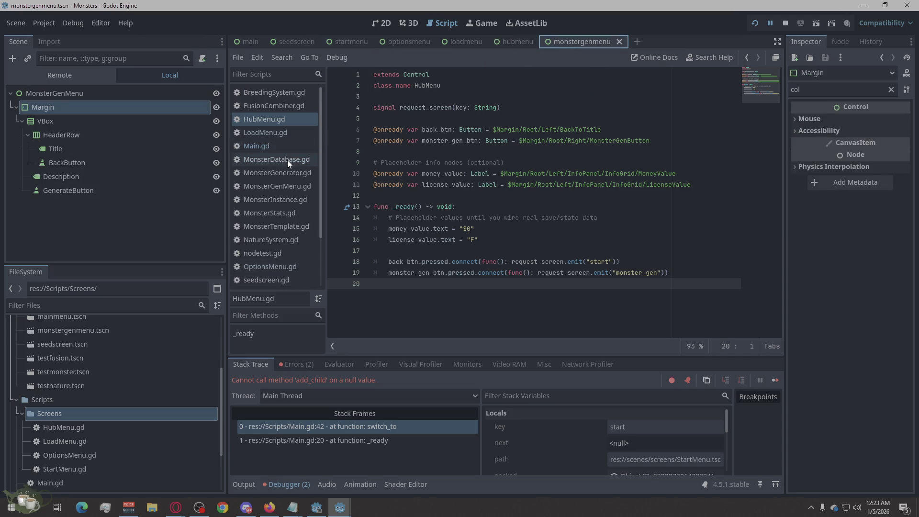
drag(275, 189, 106, 91)
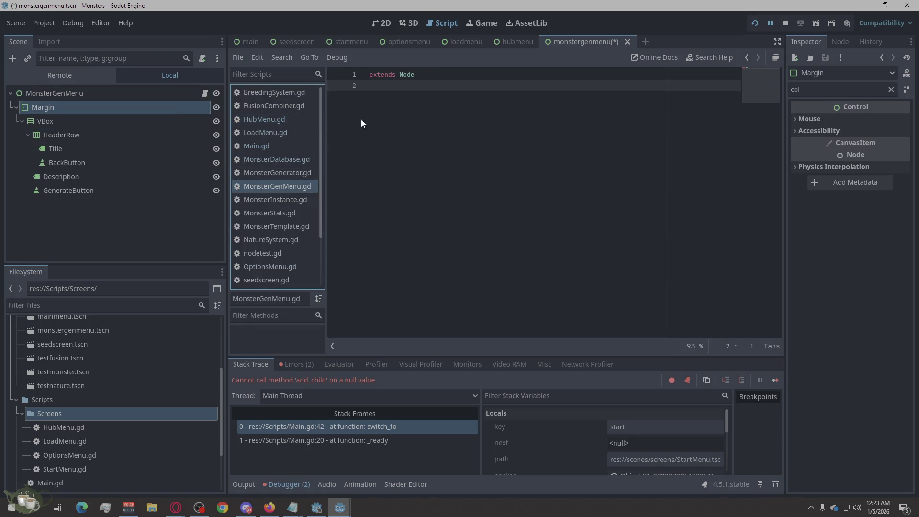
Step: Replace MonsterGenMenu.gd with the pasted class MonsterGenMenu script wiring BackButton to the hub, and save it
click(175, 507)
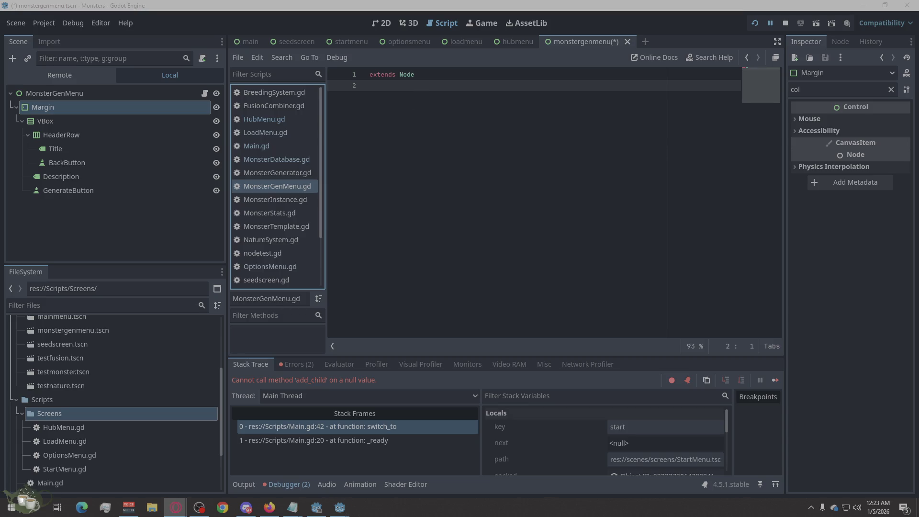
click(477, 75)
key(ctrl+a)
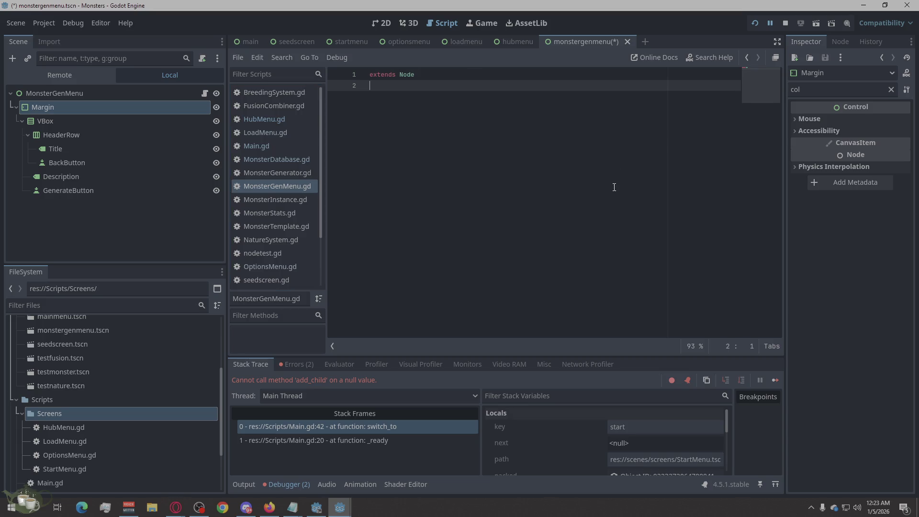
text(extends Control class_name MonsterGenMenu  signal request_screen(key: String)  @onready var back_btn: Button = $Margin/VBox/HeaderRow/BackButton  func _ready() -> void: 	back_btn.pressed.connect(func(): request_screen.emit("hub")))
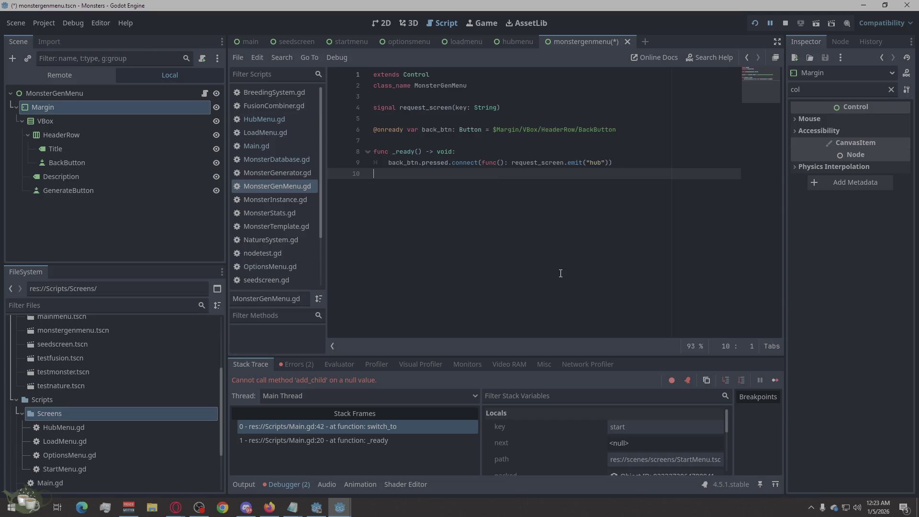
key(ctrl+s)
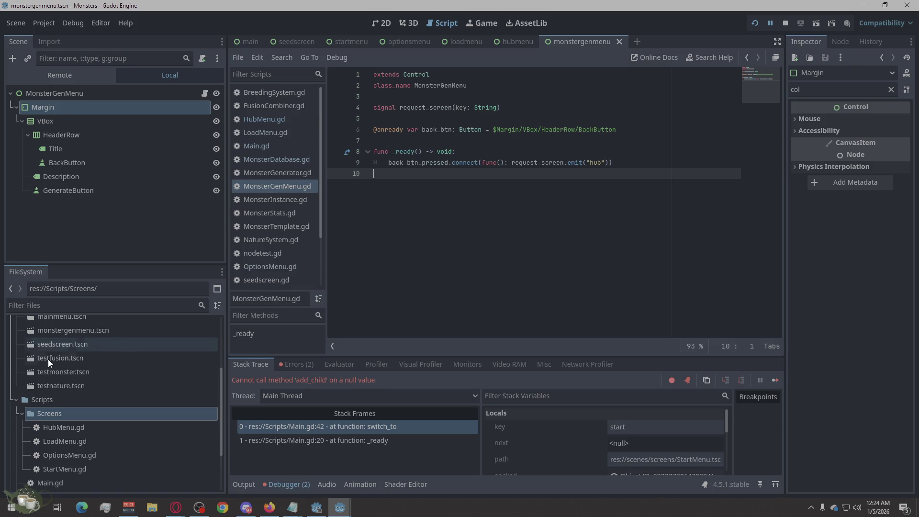
Step: Flip between the main and seedscreen scene tabs, ending on the Main scene
click(248, 37)
click(304, 42)
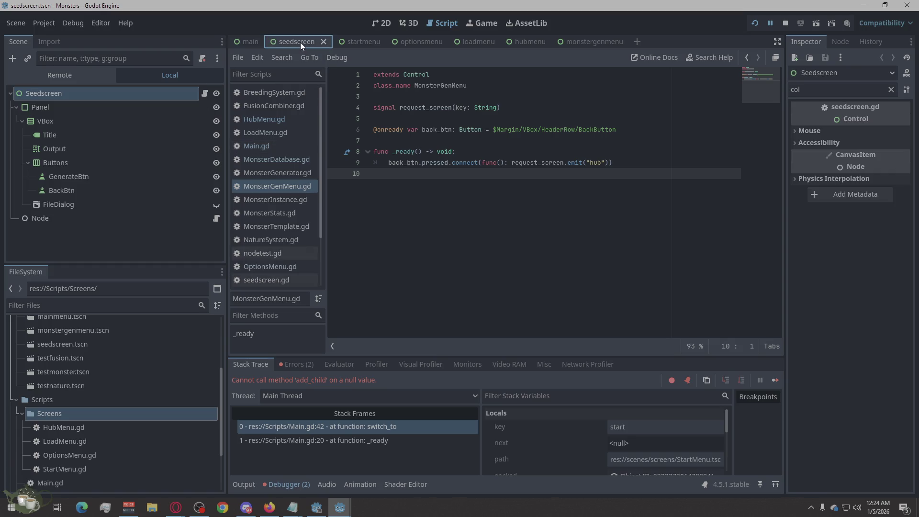
click(248, 42)
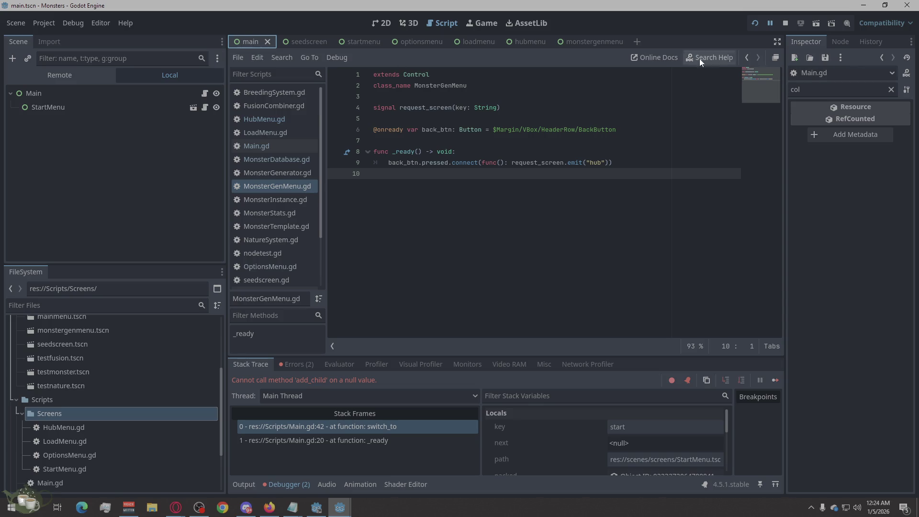
click(305, 38)
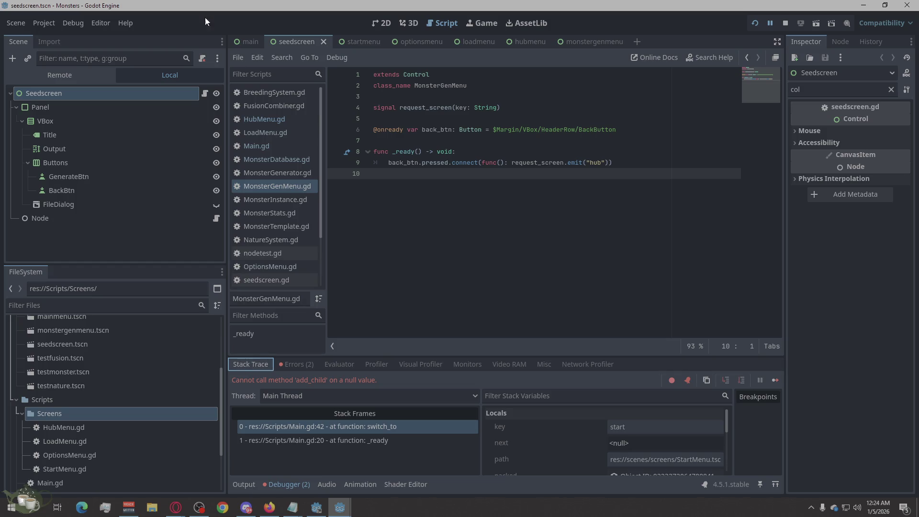
click(248, 41)
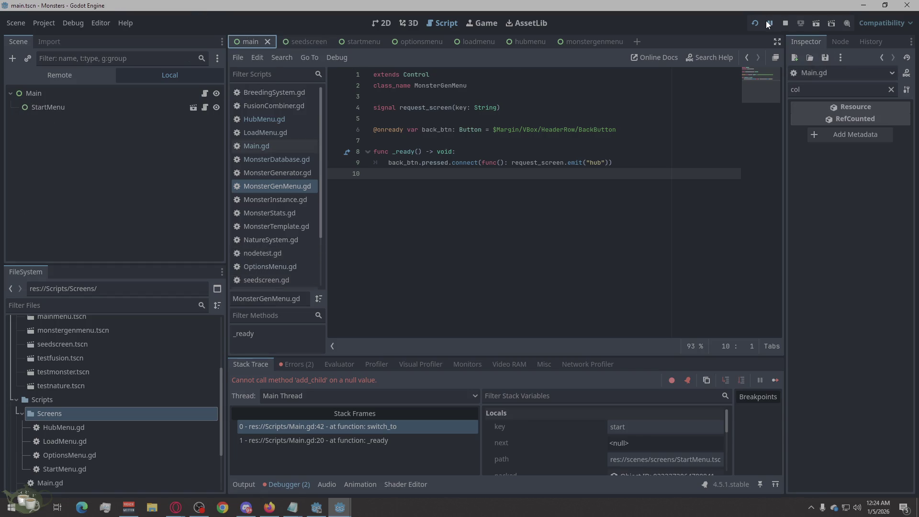
Step: Stop the running game, expand scenes/Screens and start dragging optionsmenu.tscn onto Main
click(782, 24)
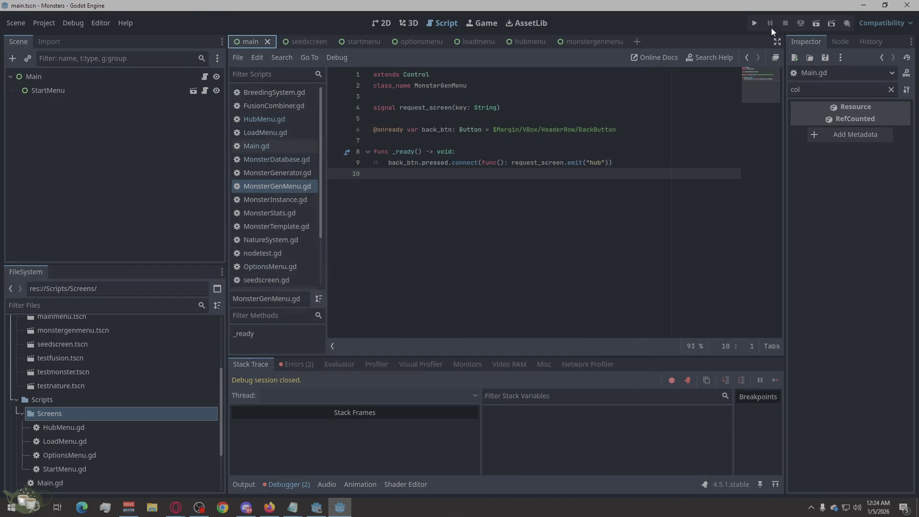
click(83, 158)
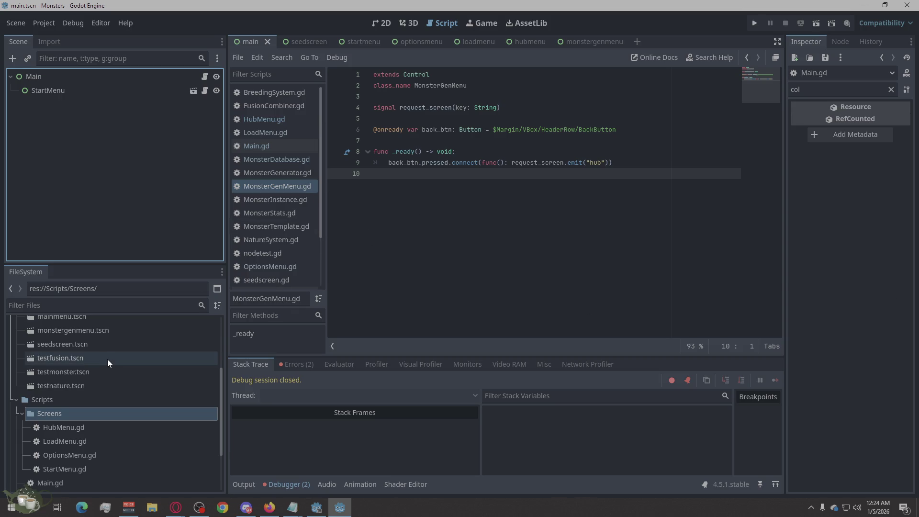
scroll(119, 366, up, 5)
double_click(74, 358)
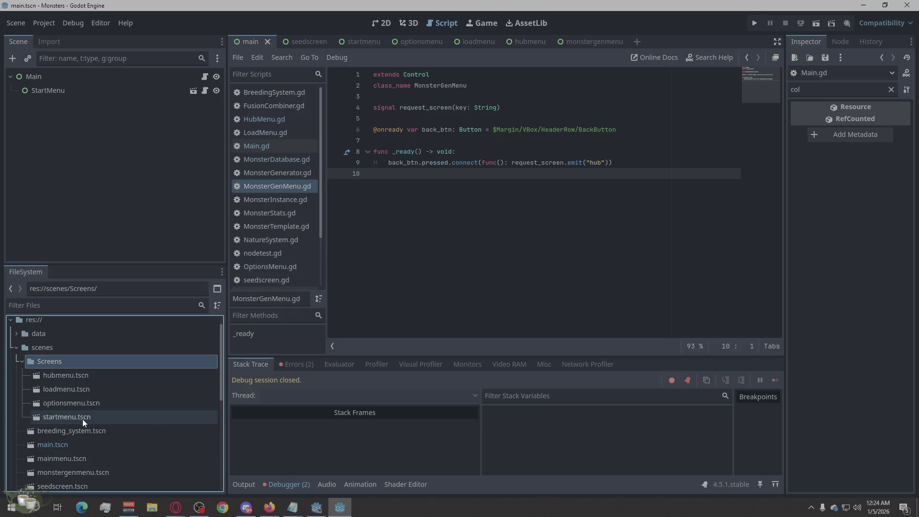
drag(62, 403, 35, 96)
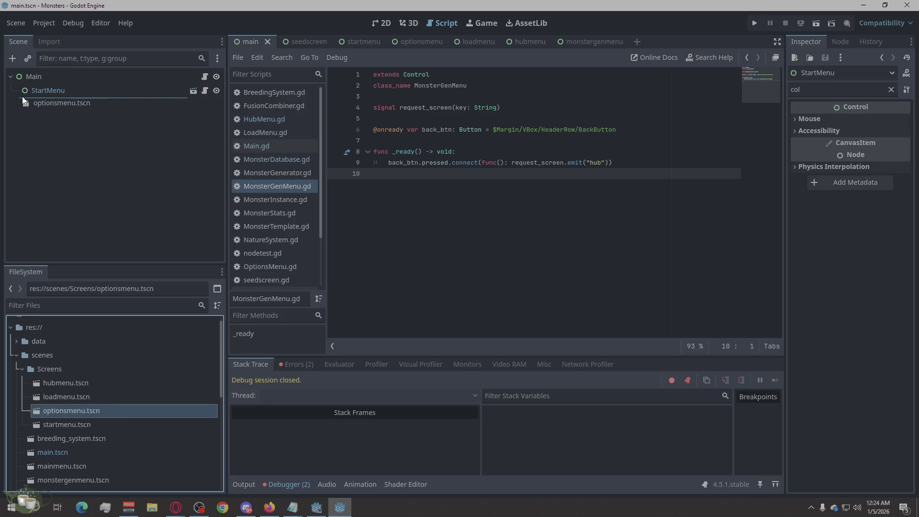
Step: Instance OptionsMenu, LoadMenu, MonsterGenMenu and HubMenu under Main and move MonsterGenMenu.gd into Scripts/Screens
mouse_move(36, 95)
mouse_down()
mouse_move(43, 87)
mouse_move(45, 111)
mouse_up()
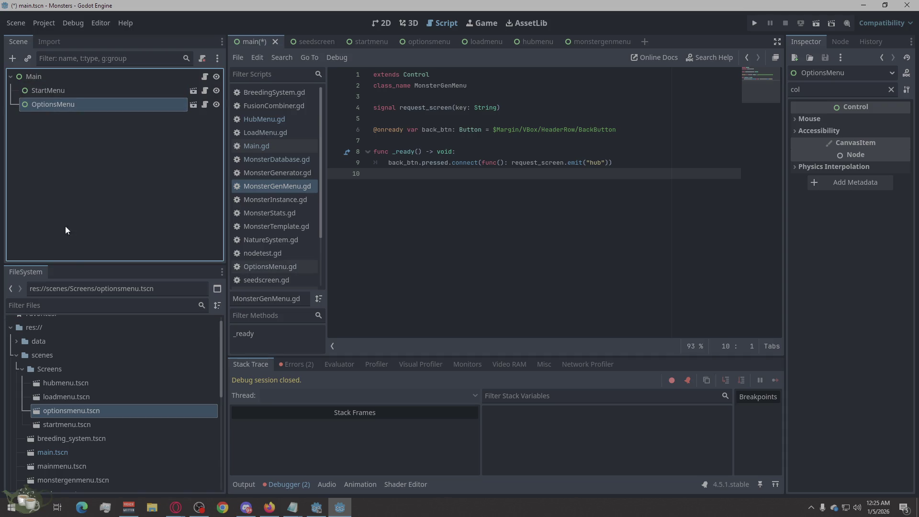
mouse_move(83, 397)
mouse_down()
mouse_move(51, 271)
mouse_move(60, 108)
mouse_up()
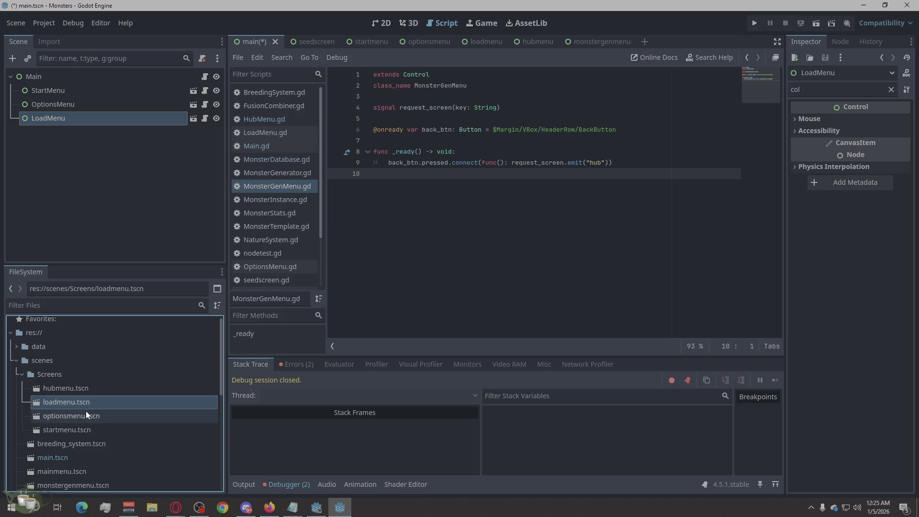
scroll(86, 410, down, 2)
mouse_move(79, 441)
mouse_down()
mouse_move(46, 366)
mouse_move(53, 362)
mouse_up()
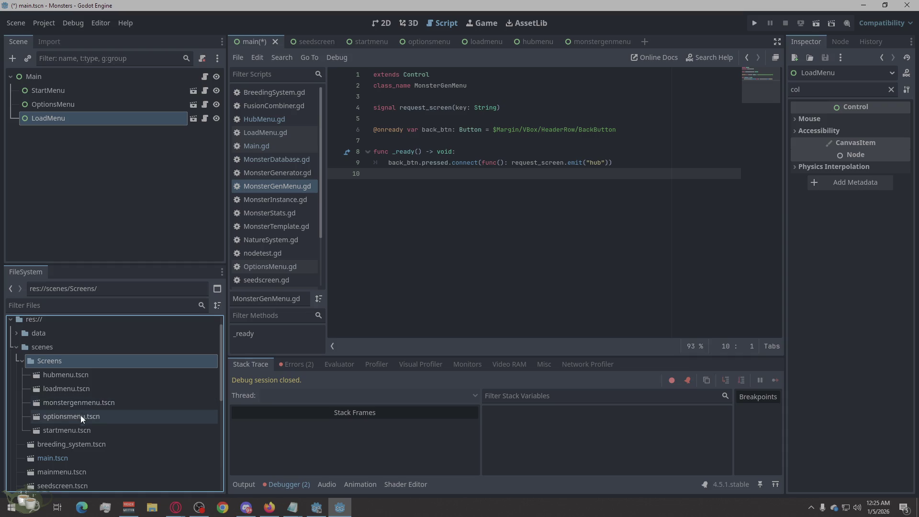
drag(103, 404, 63, 123)
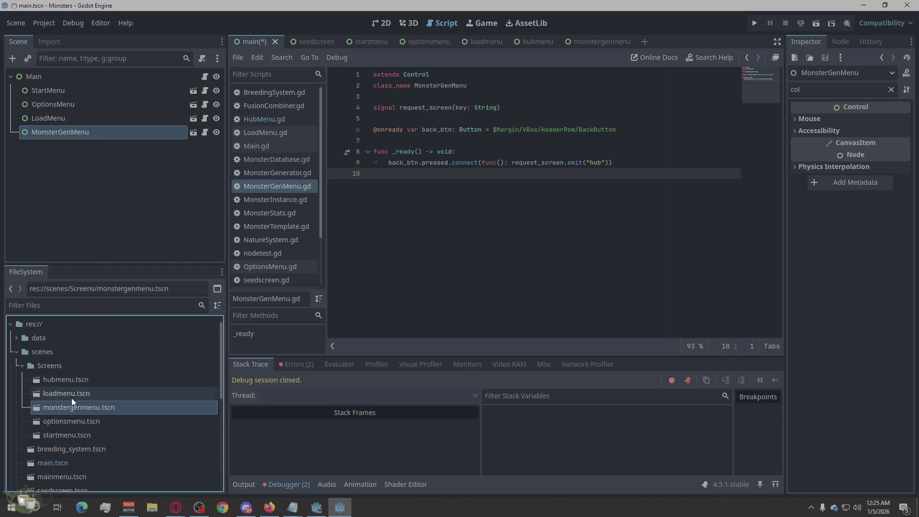
drag(61, 379, 45, 137)
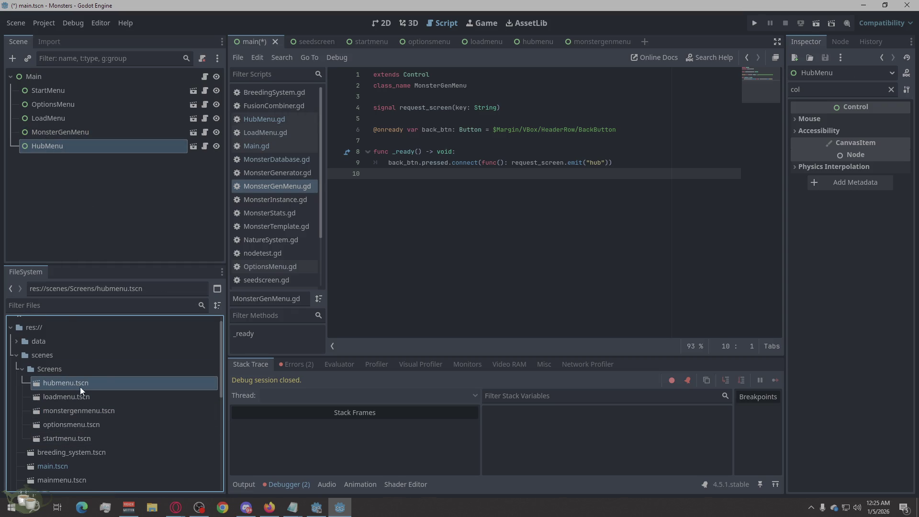
scroll(118, 412, down, 5)
scroll(125, 394, down, 3)
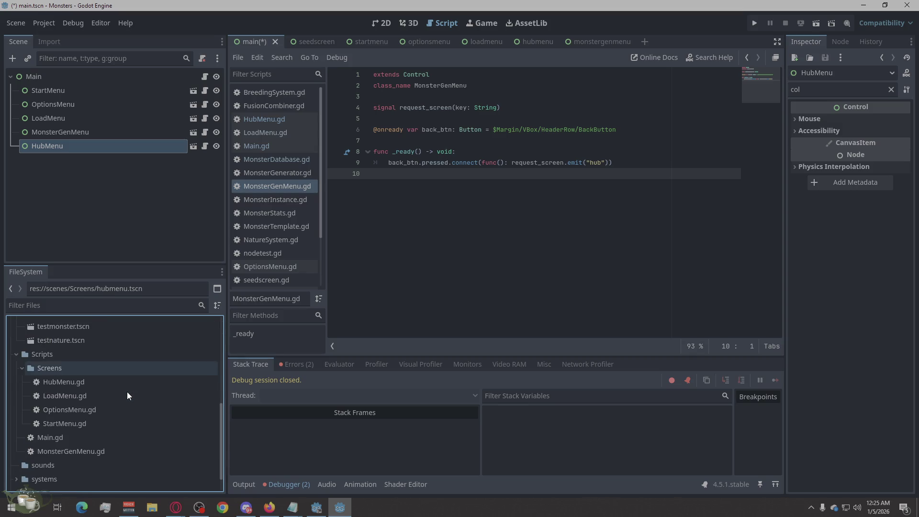
drag(78, 451, 61, 369)
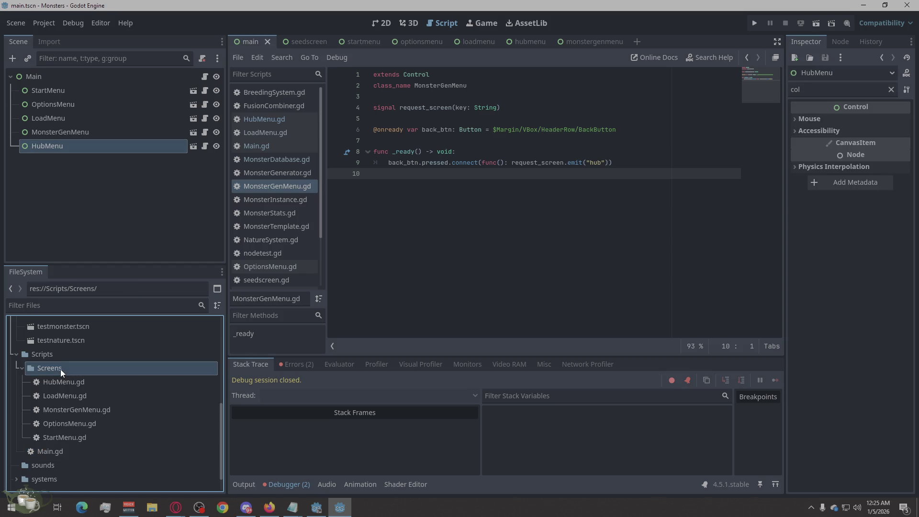
Step: Collapse Scripts/Screens, check the browser, then switch to the monstergenmenu scene tab
click(21, 368)
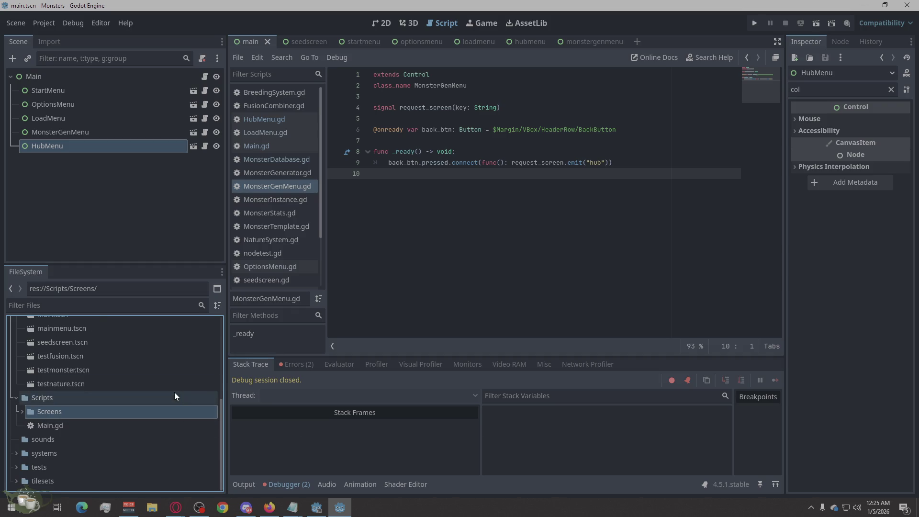
scroll(178, 400, up, 5)
scroll(179, 399, up, 1)
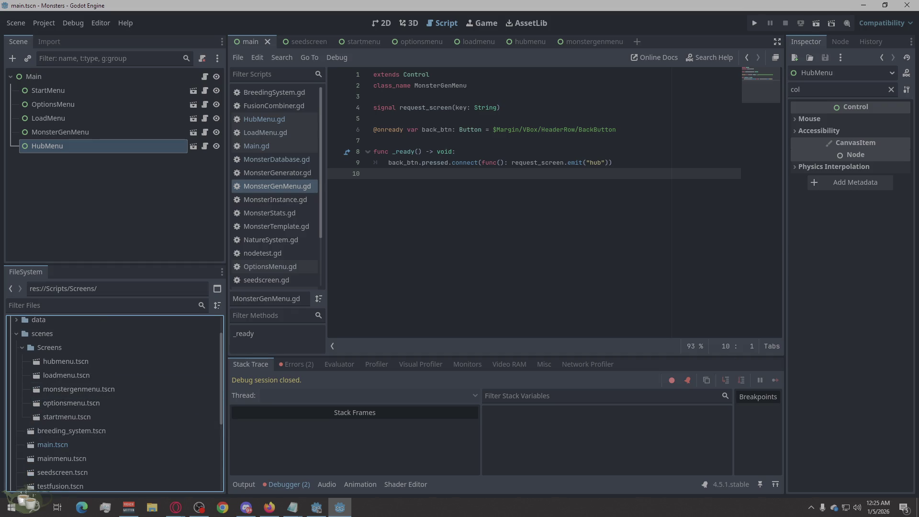
click(175, 506)
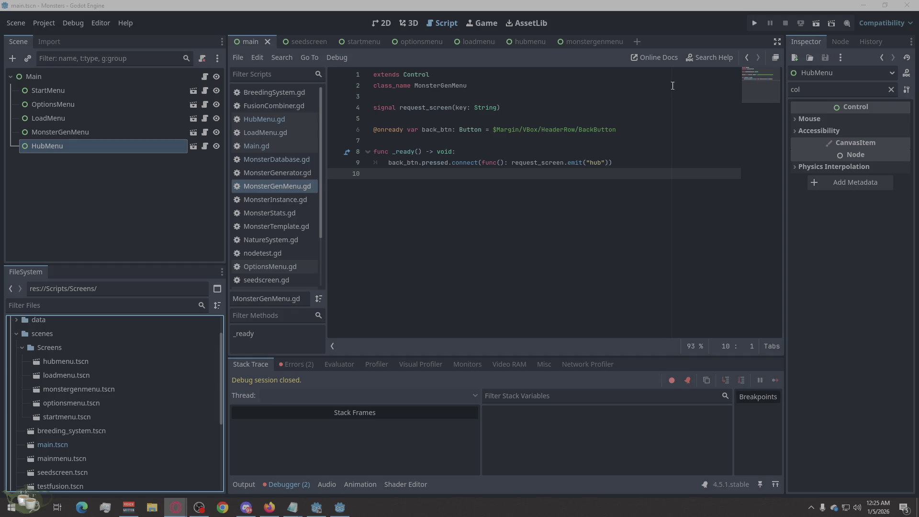
click(615, 41)
click(271, 187)
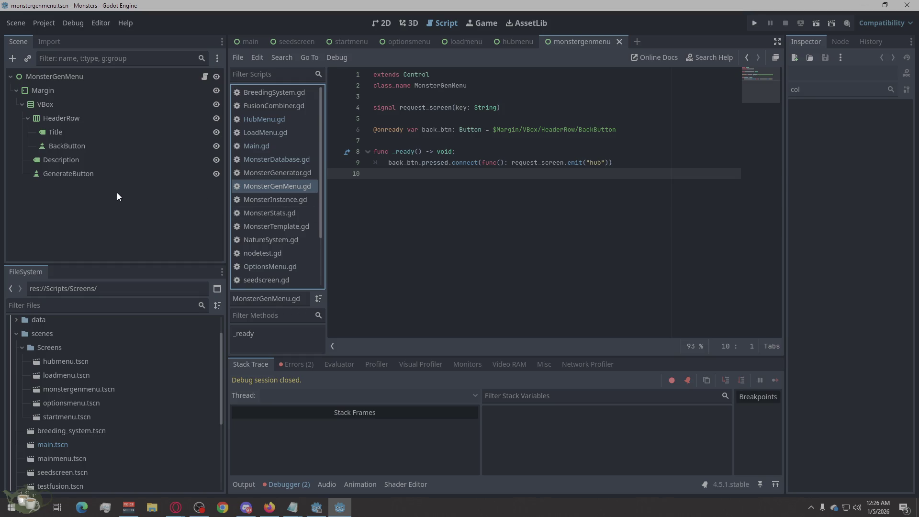
Step: Run the game, jump from the first Errors entry to Main.gd's ScreenRoot line, then return to HubMenu
click(752, 28)
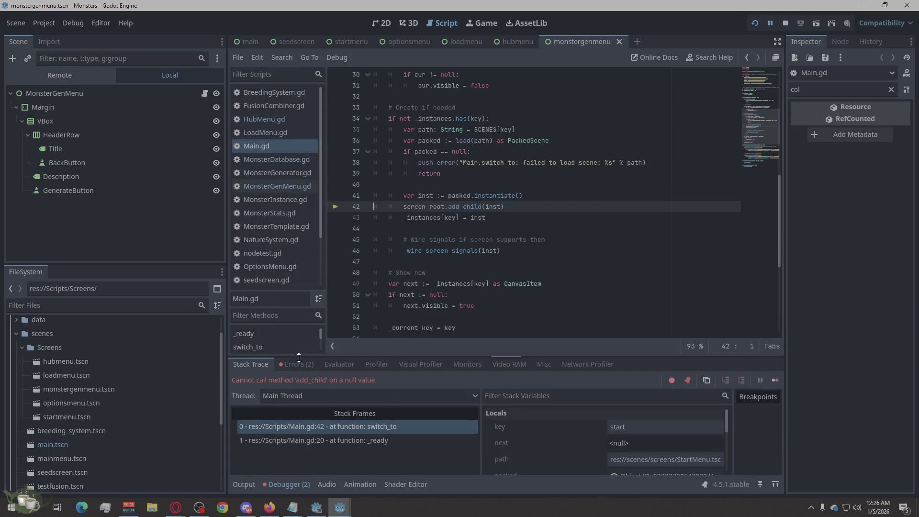
click(313, 368)
click(393, 396)
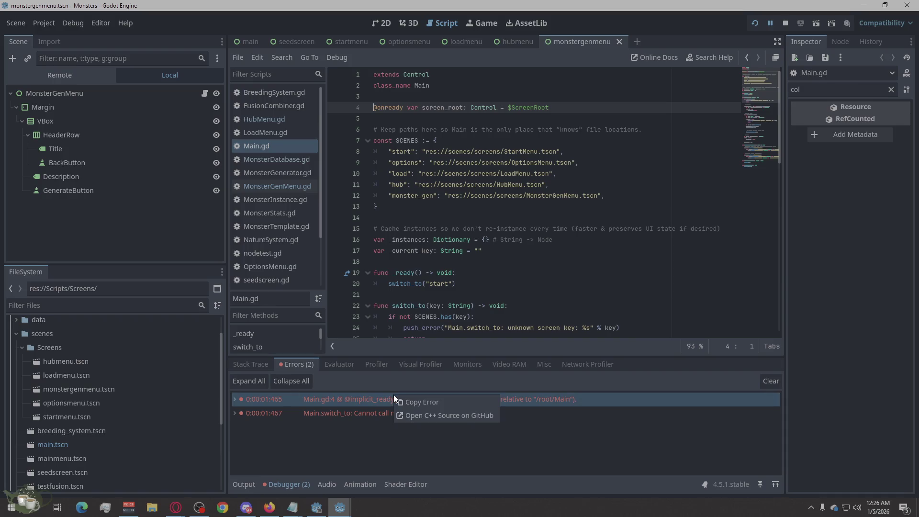
click(175, 506)
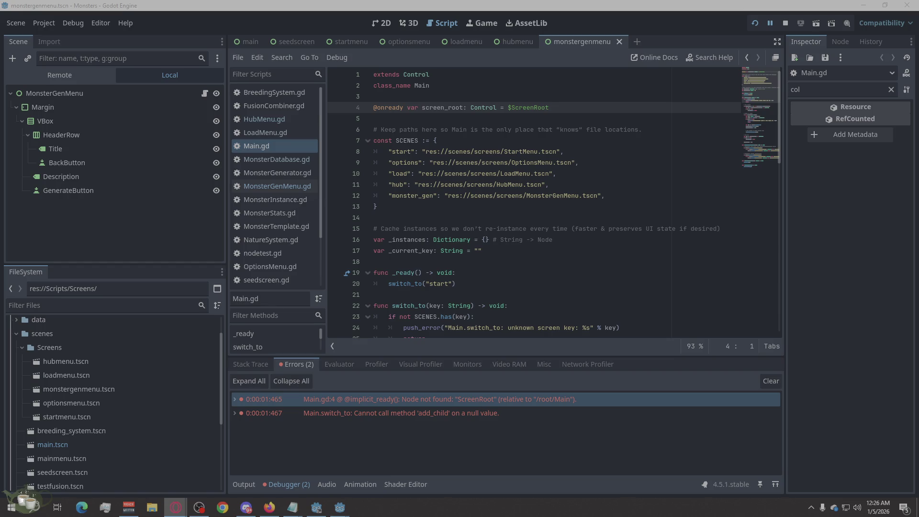
click(517, 41)
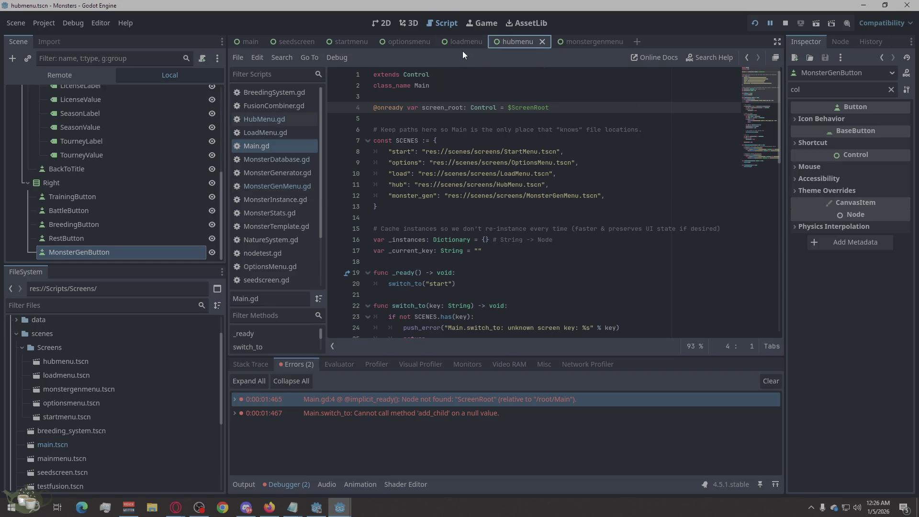
scroll(107, 243, up, 1)
scroll(107, 244, up, 1)
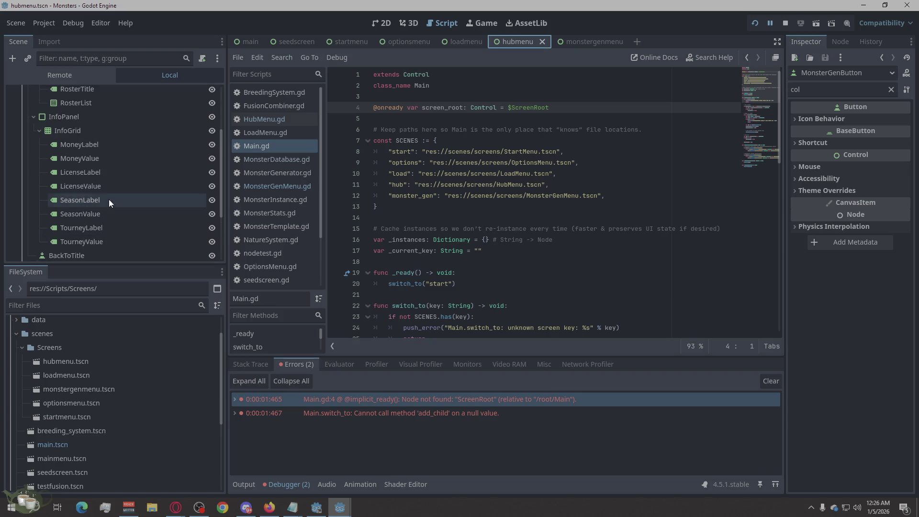
Step: Select InfoGrid to show its 2-column setting, then select the MoneyValue label
double_click(93, 132)
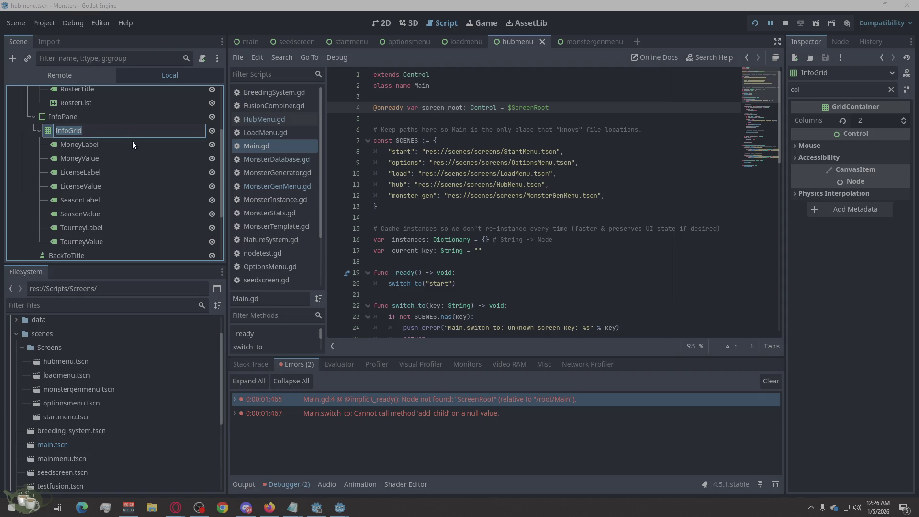
key(Escape)
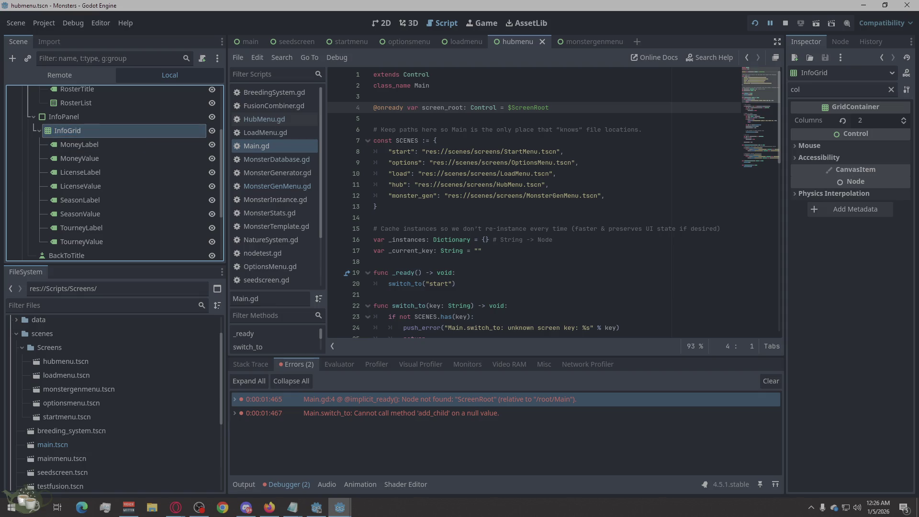
key(alt+Tab)
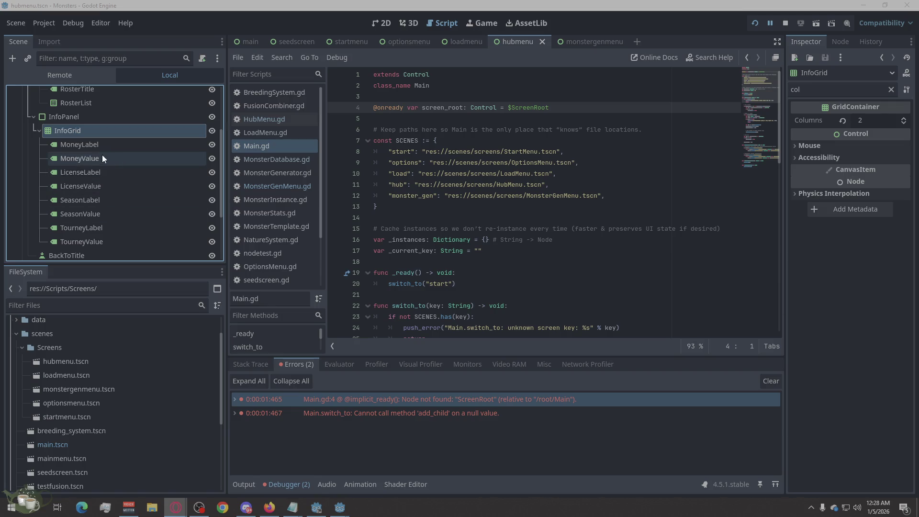
click(76, 157)
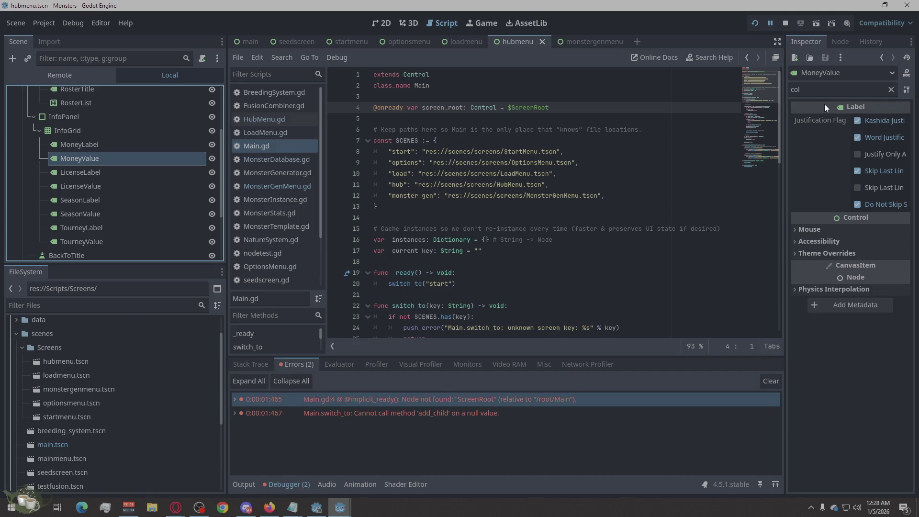
Step: Clear the Inspector filter on MoneyValue and peek at Label Settings, Displayed Text and BiDi
click(892, 89)
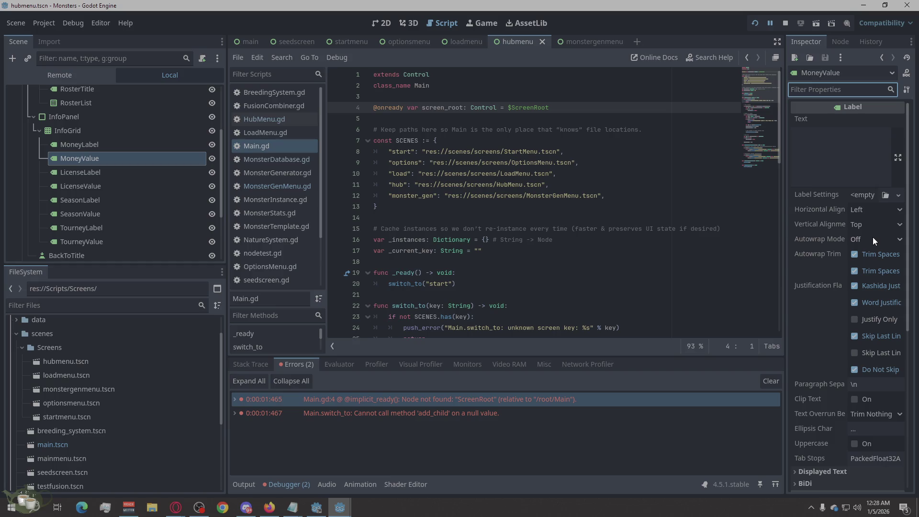
click(861, 196)
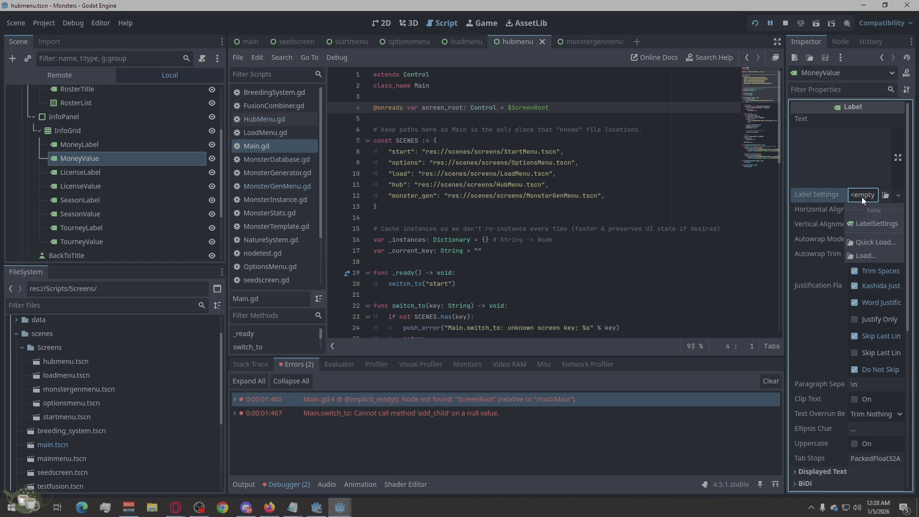
click(859, 194)
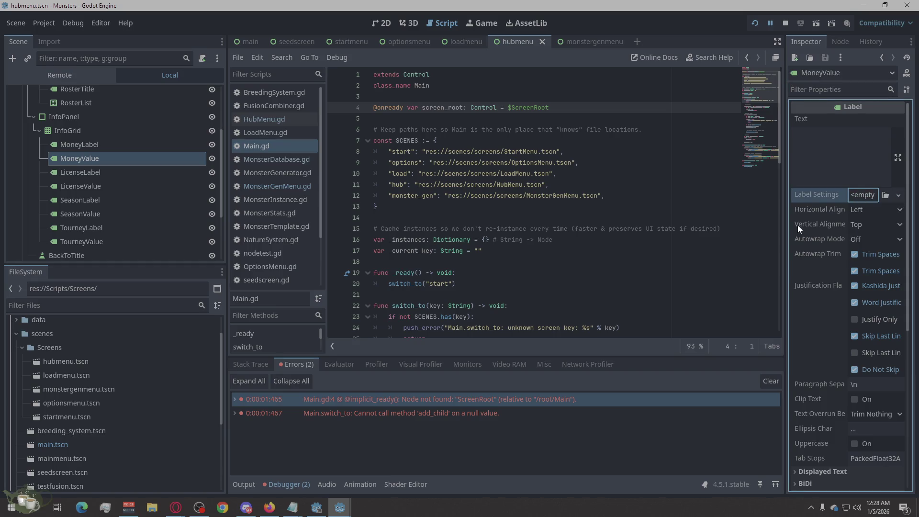
scroll(820, 249, down, 2)
scroll(820, 249, down, 2)
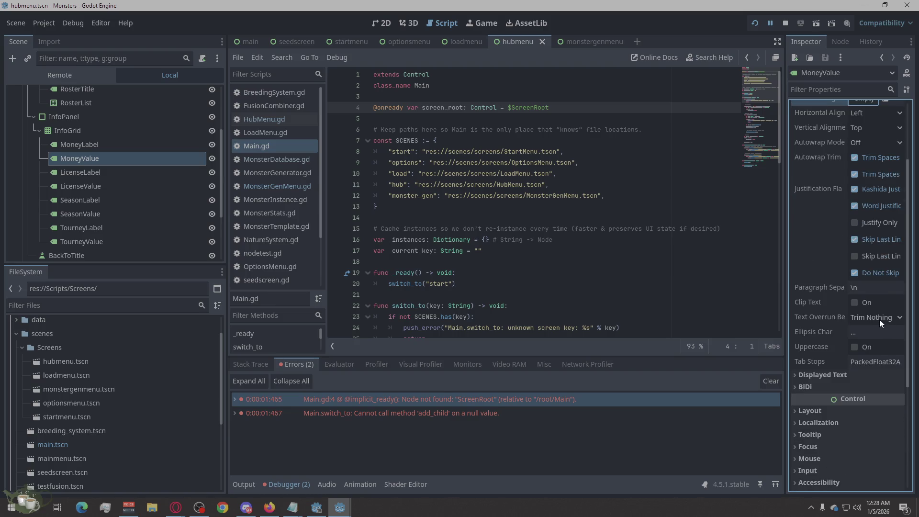
scroll(880, 320, down, 2)
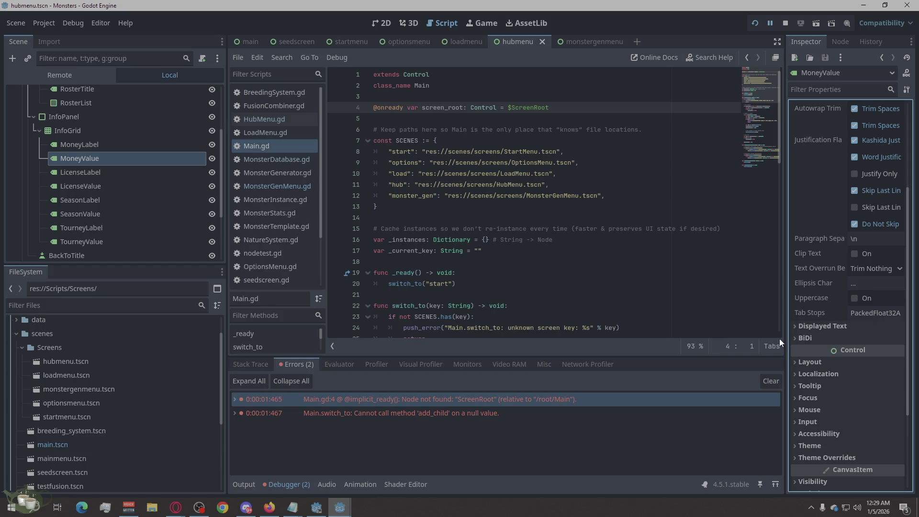
scroll(847, 316, down, 3)
click(802, 230)
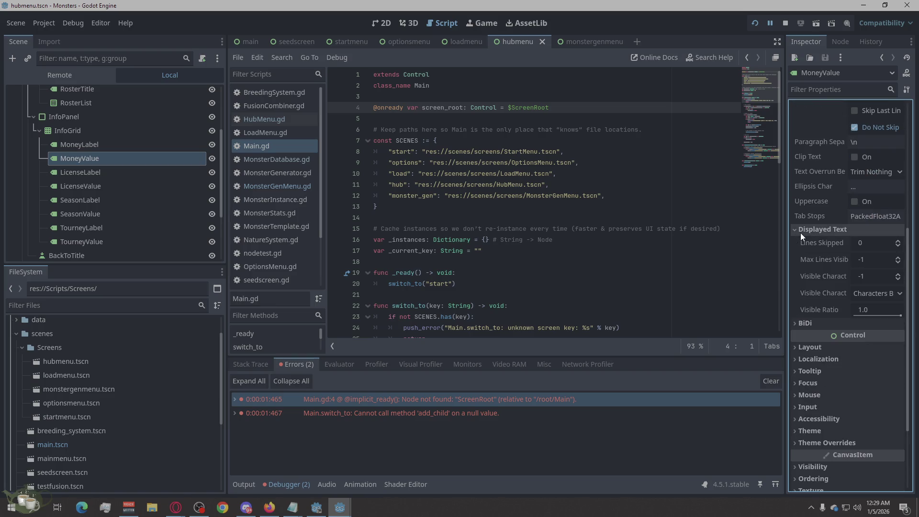
click(790, 231)
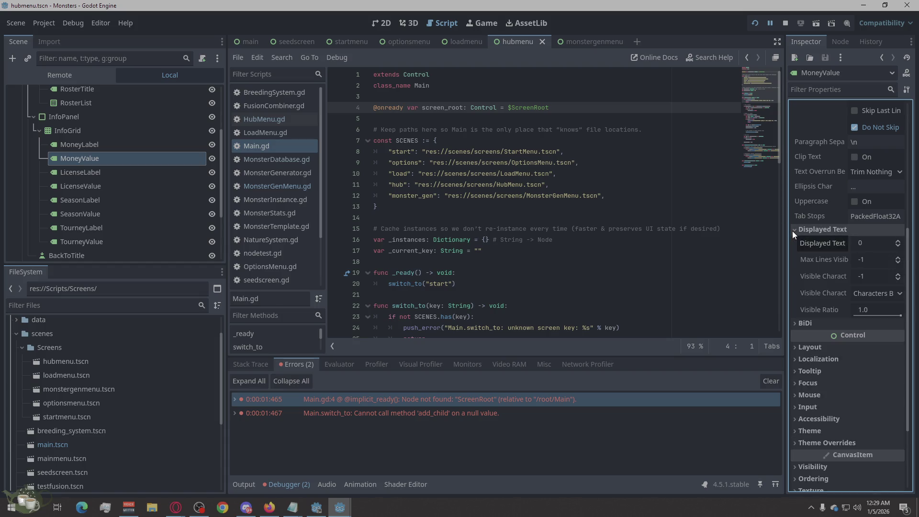
click(792, 231)
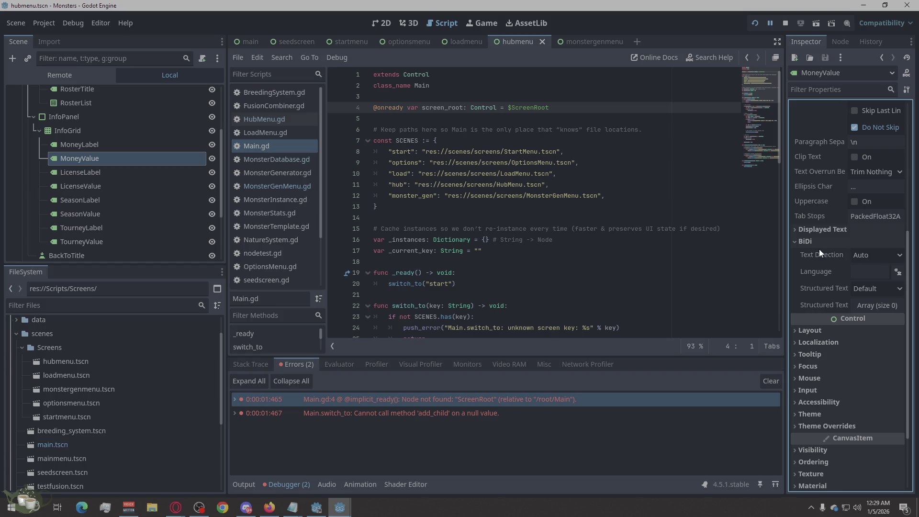
click(795, 242)
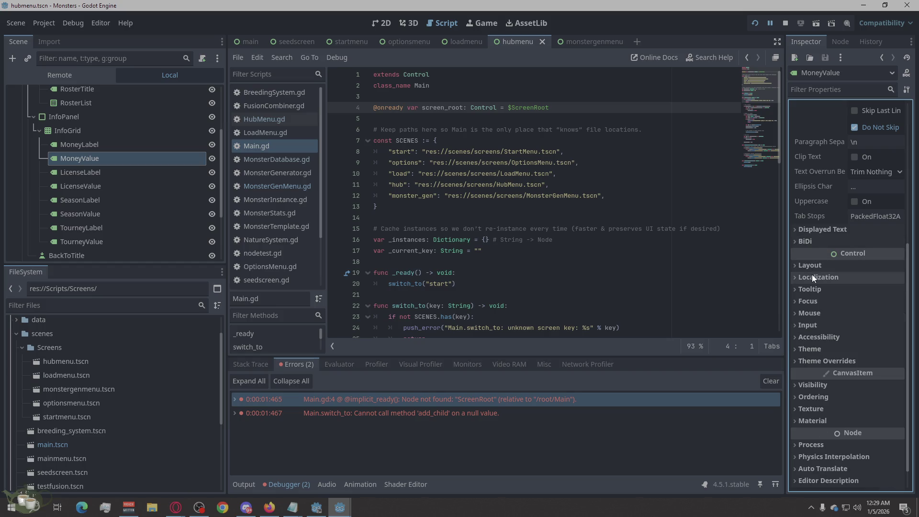
Step: Review the Layout section, keeping direction Inherited and reading the container positioning note
click(796, 262)
scroll(811, 256, down, 3)
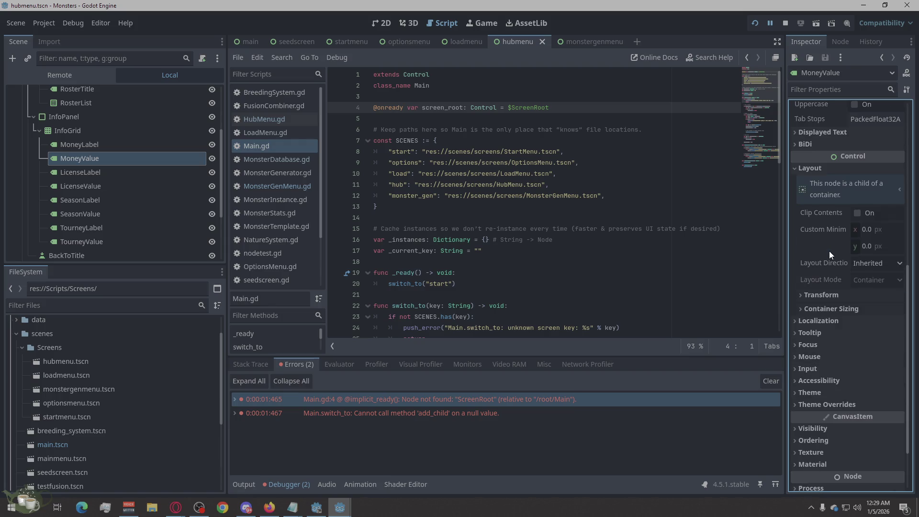
click(872, 262)
click(867, 282)
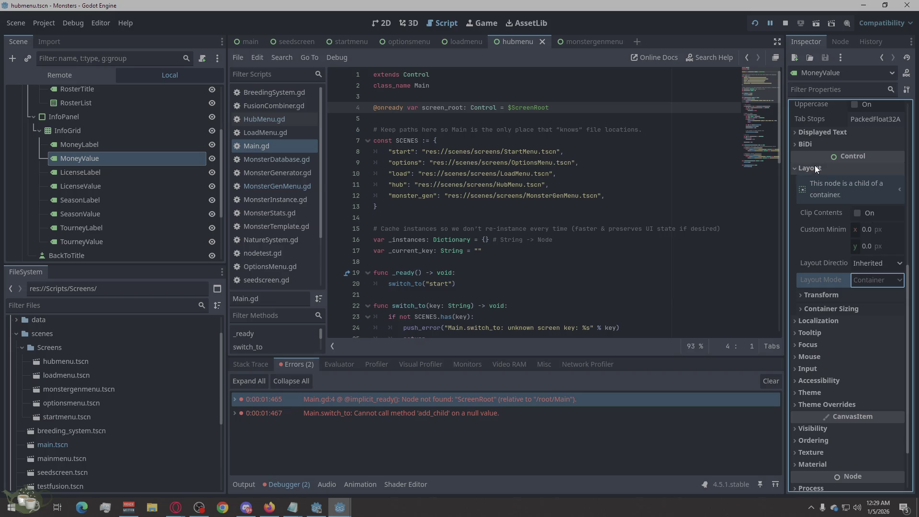
click(851, 187)
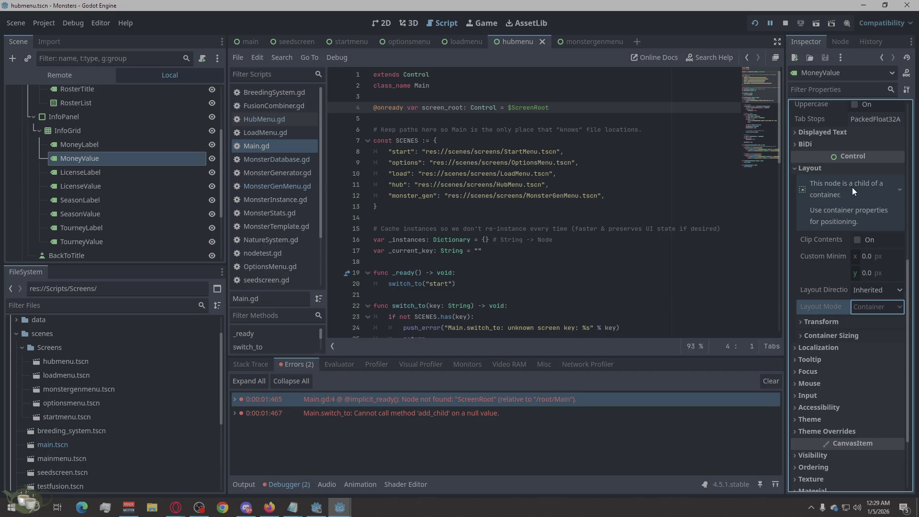
click(850, 187)
click(813, 169)
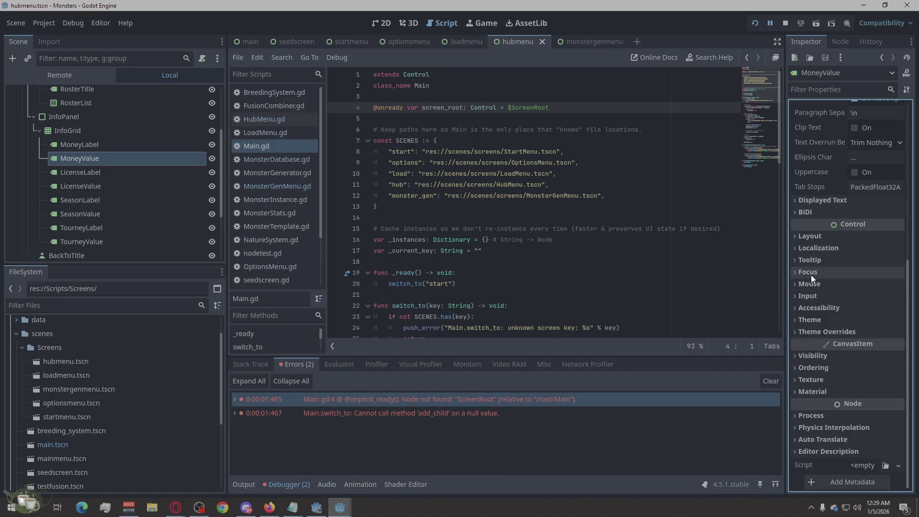
Step: Expand and collapse the Theme Overrides and Accessibility sections
click(844, 334)
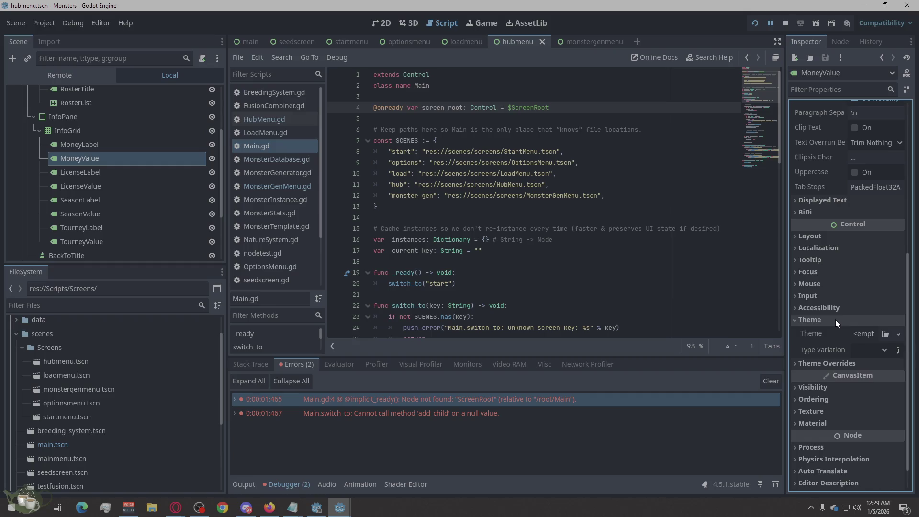
click(835, 326)
click(835, 327)
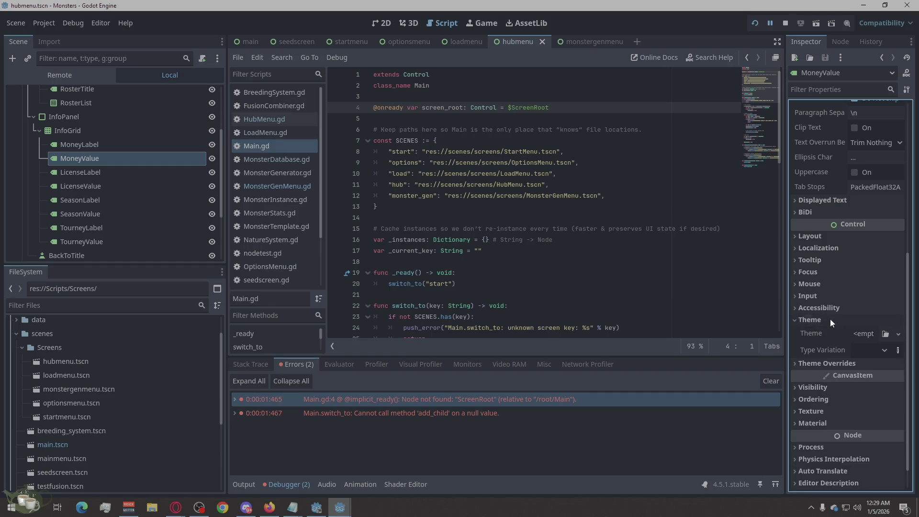
click(829, 319)
click(829, 303)
click(828, 303)
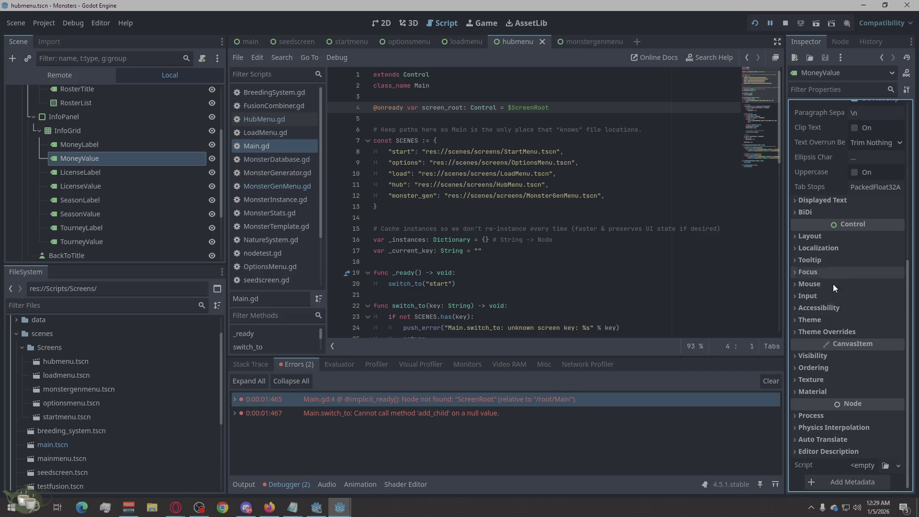
Step: Expand and collapse Visibility and Ordering, then reselect the InfoGrid node
click(814, 354)
scroll(821, 316, down, 2)
scroll(895, 377, down, 3)
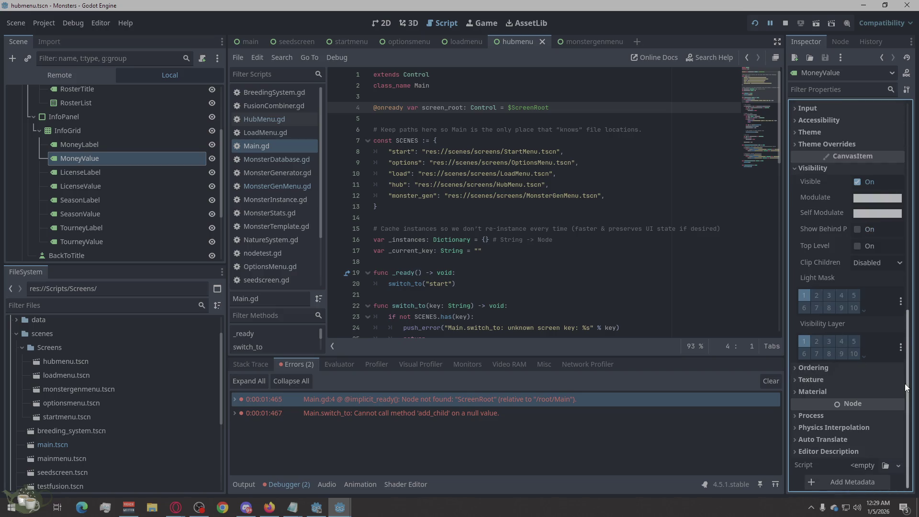
click(843, 372)
click(843, 372)
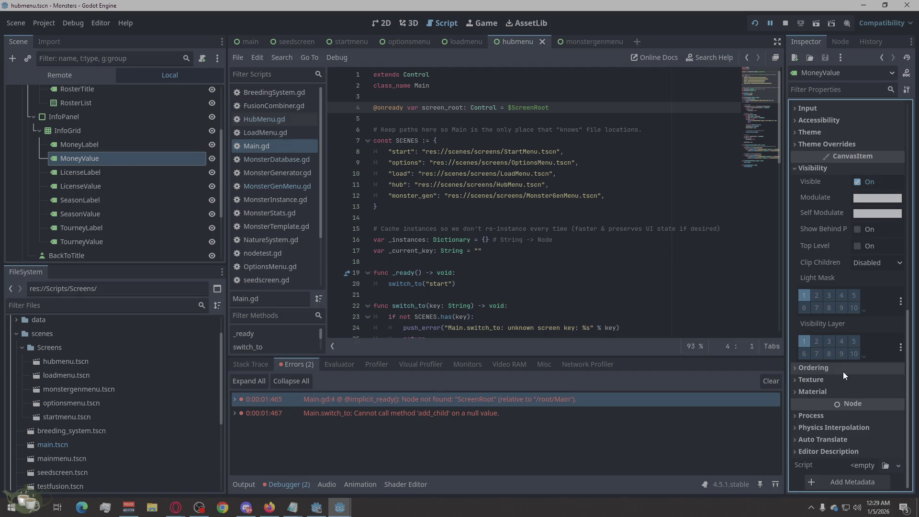
click(811, 164)
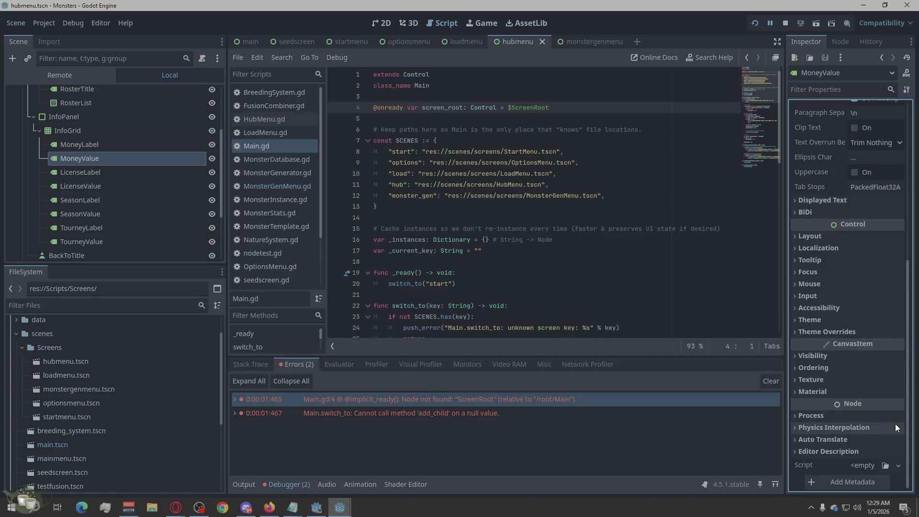
scroll(896, 423, up, 4)
scroll(895, 423, up, 1)
scroll(893, 419, up, 2)
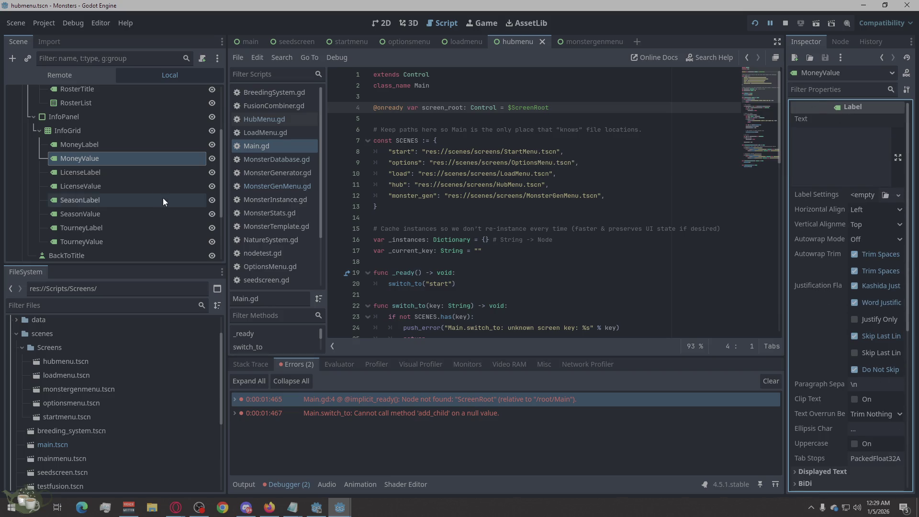
click(78, 125)
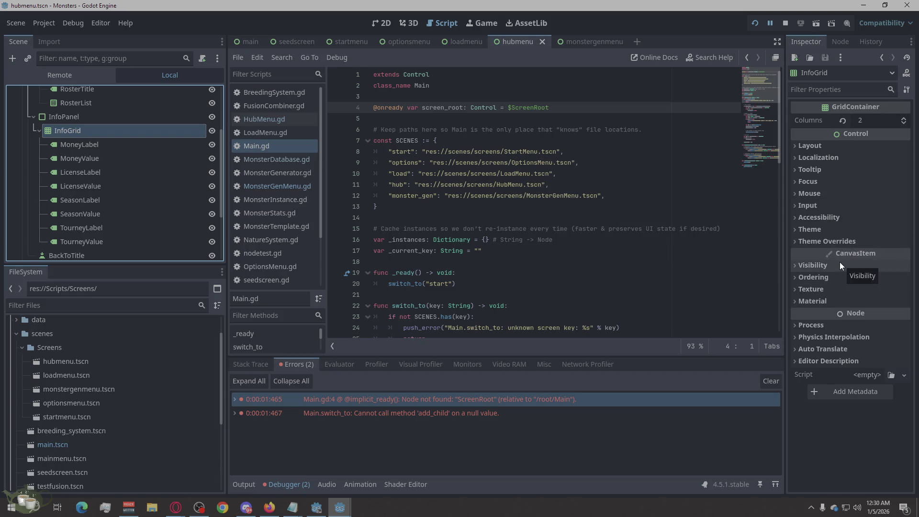
Step: Dismiss the InfoGrid node actions without applying any, then focus the debugger area
right_click(84, 127)
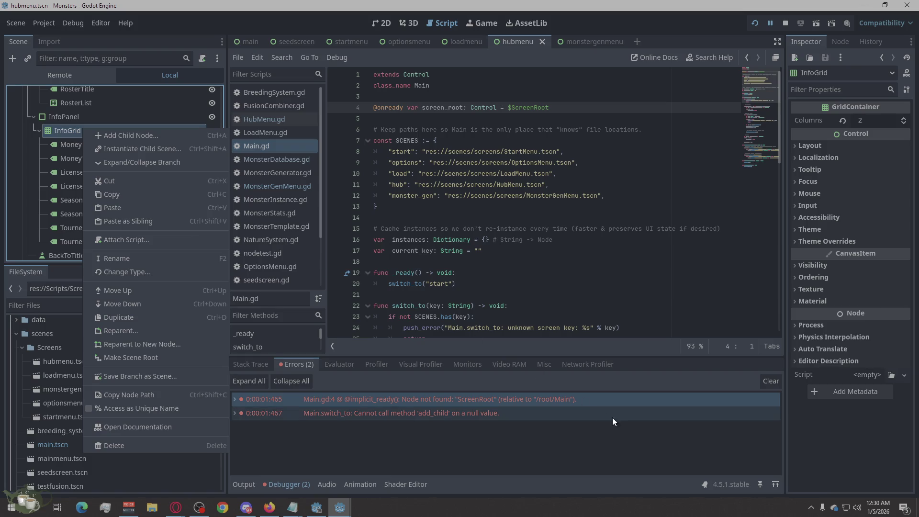
click(632, 444)
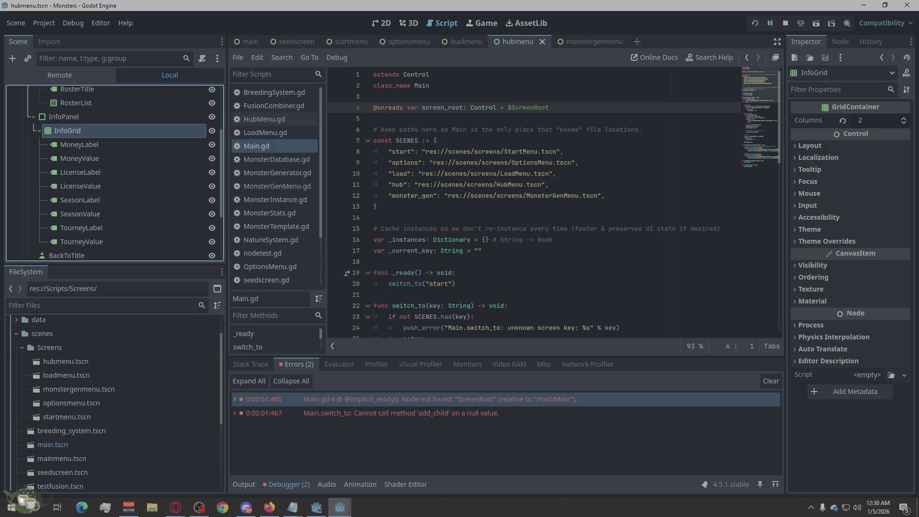
click(176, 507)
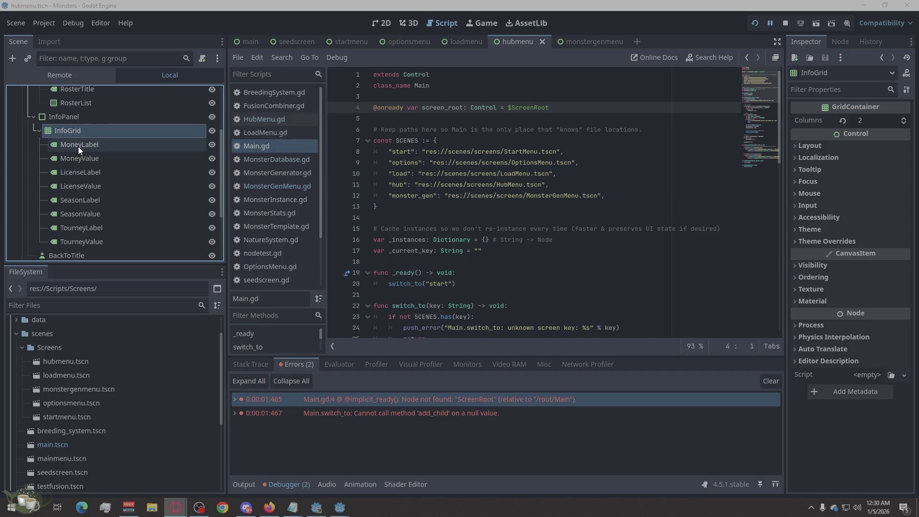
scroll(101, 207, down, 4)
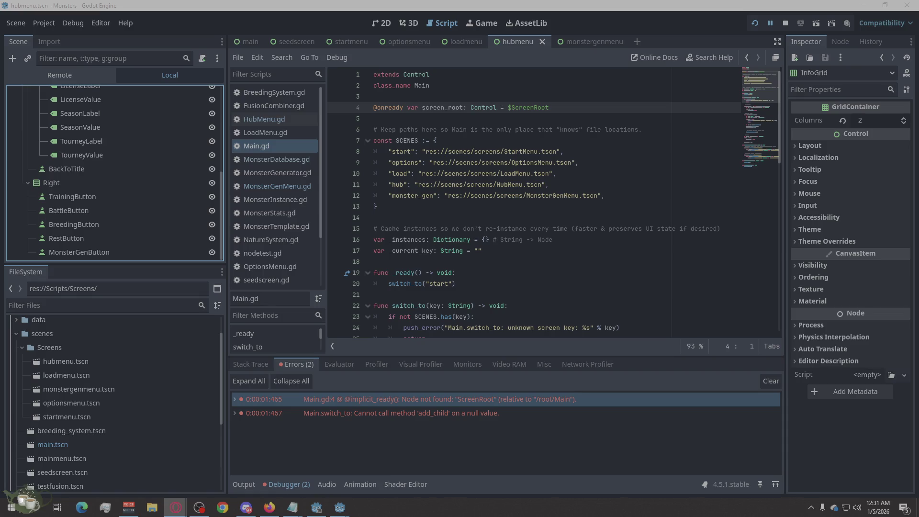
Step: Jump to the add_child line in Main.gd from the second runtime error, dismissing the error actions
click(508, 410)
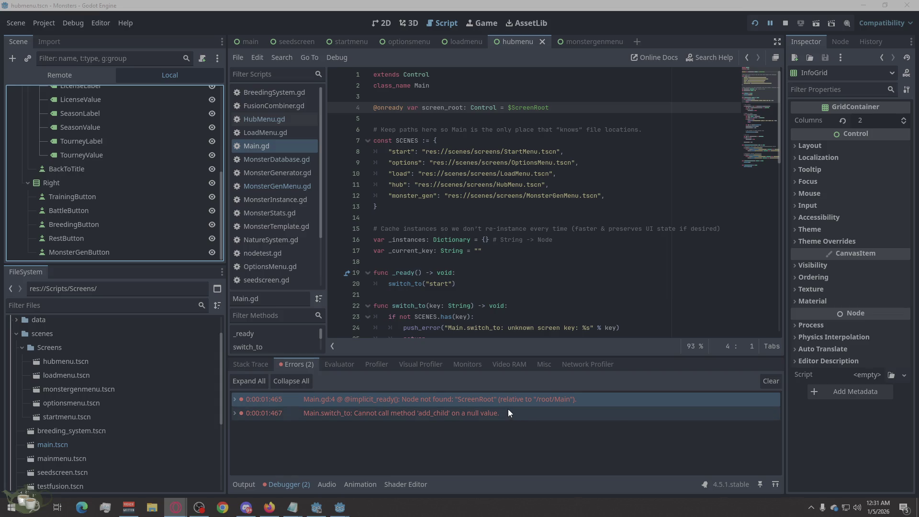
right_click(486, 415)
click(504, 419)
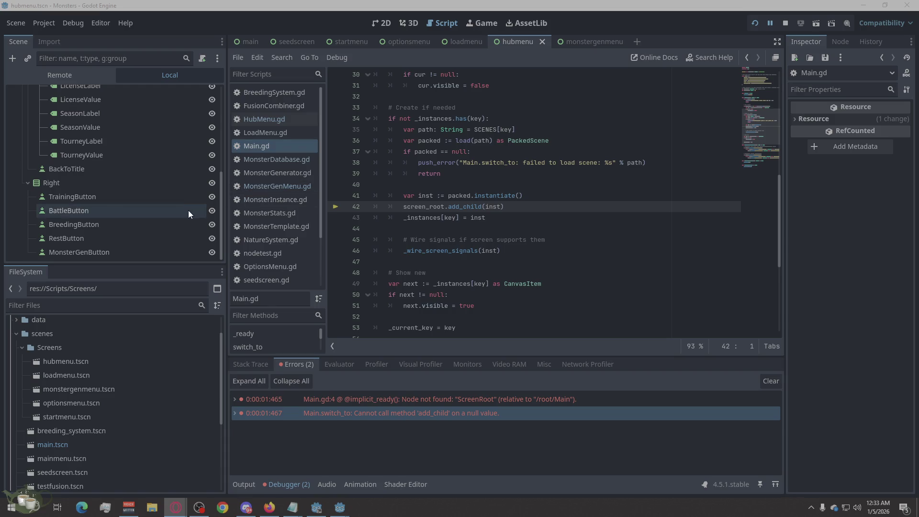
right_click(69, 184)
Step: Add a new Control node as a child of Right in the HubMenu scene
click(106, 180)
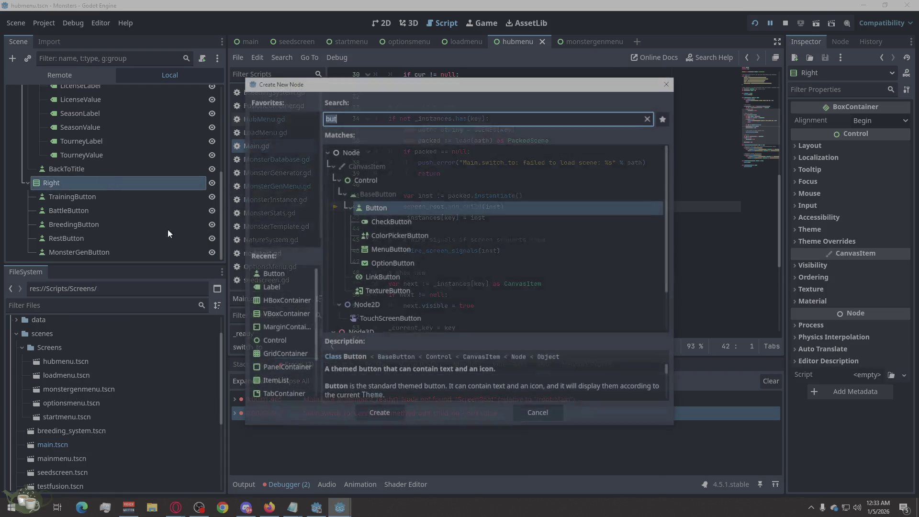
click(381, 180)
click(380, 412)
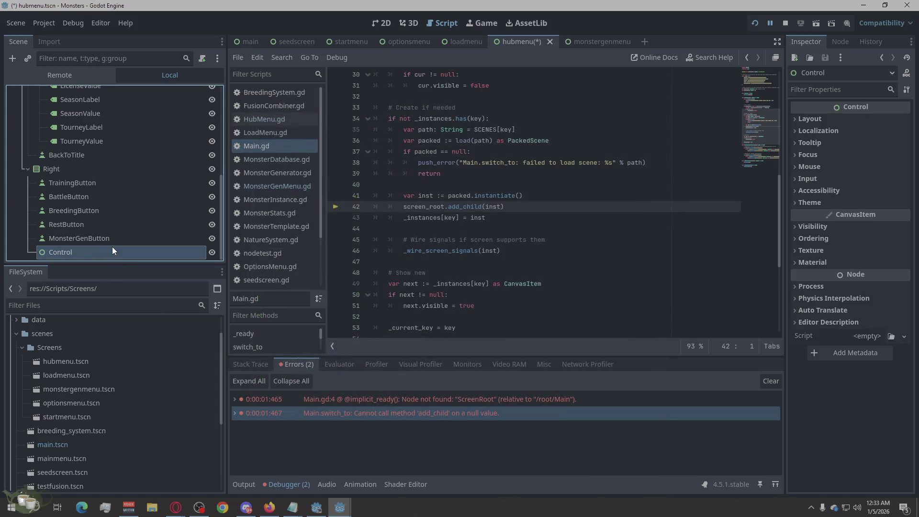
Step: Rename the new Control node to Spacer and show its Layout properties
double_click(77, 250)
key(ctrl+a)
key(BackSpace)
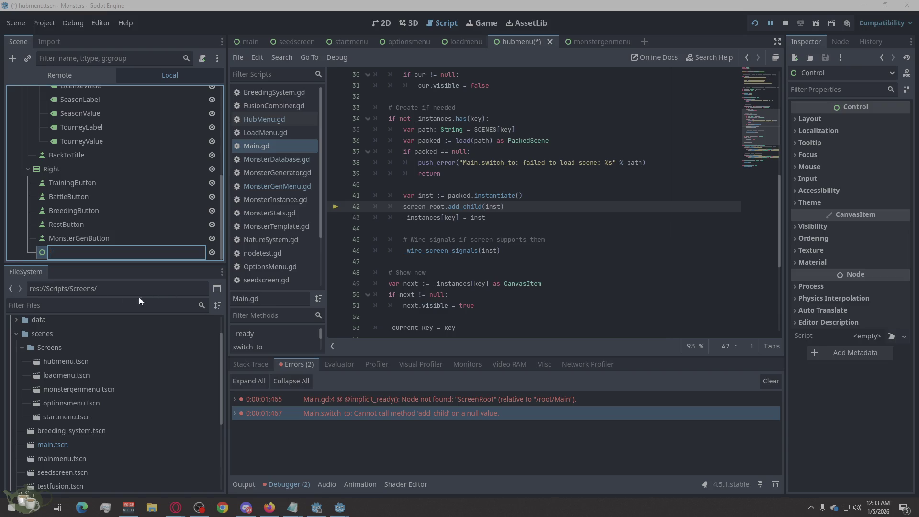
text(Con)
text(trol)
key(Return)
double_click(59, 251)
click(88, 251)
key(ctrl+a)
text(S)
key(Return)
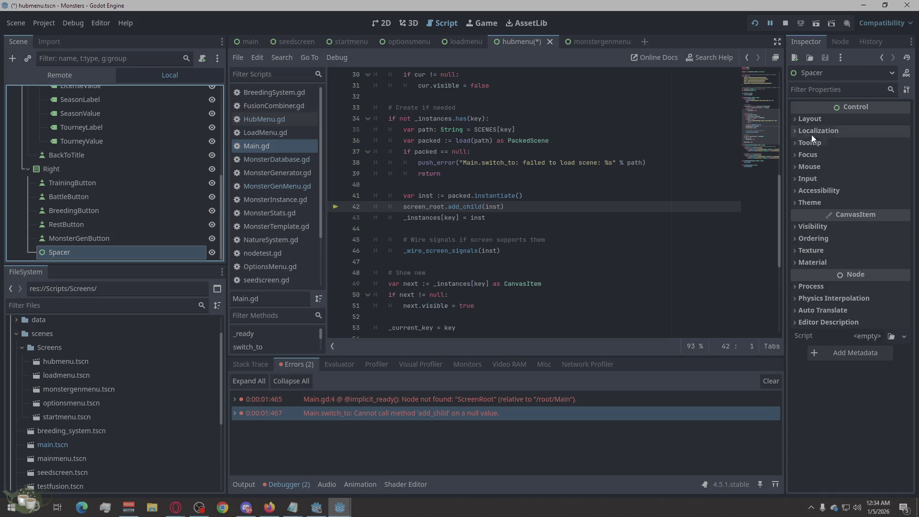
click(821, 114)
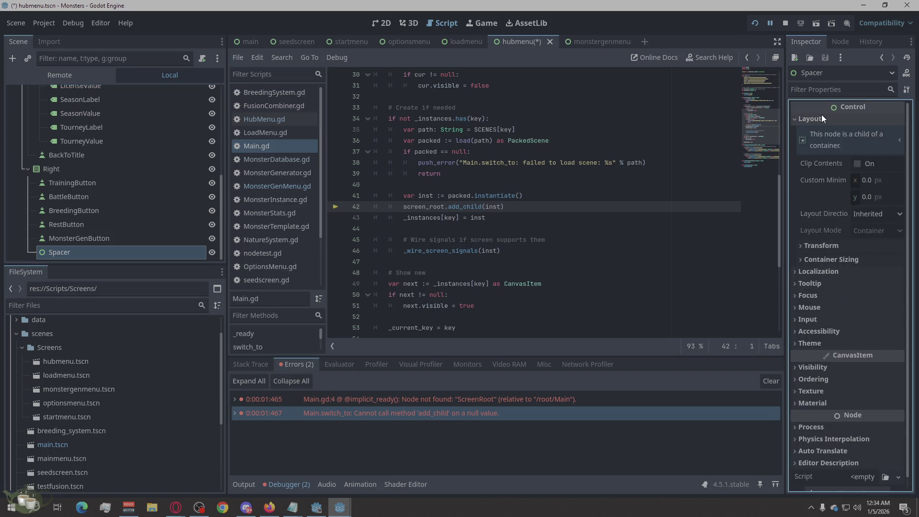
click(821, 127)
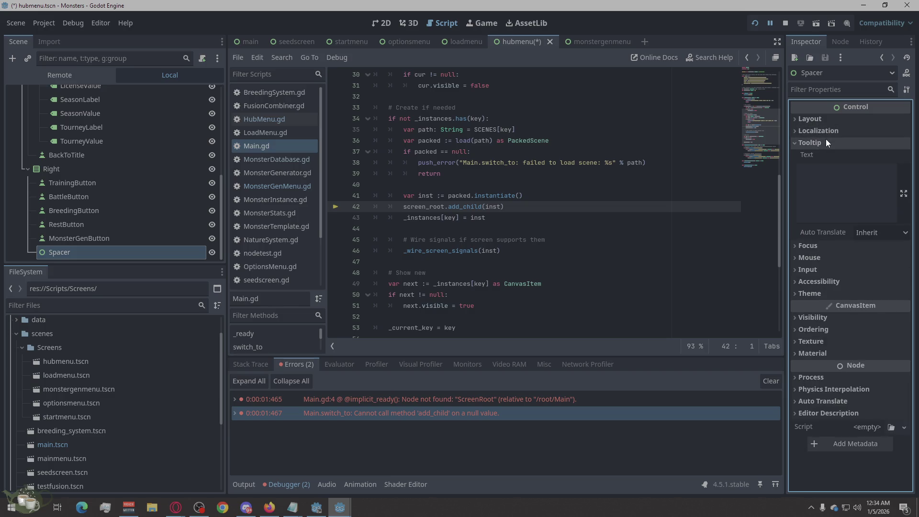
click(821, 156)
click(816, 172)
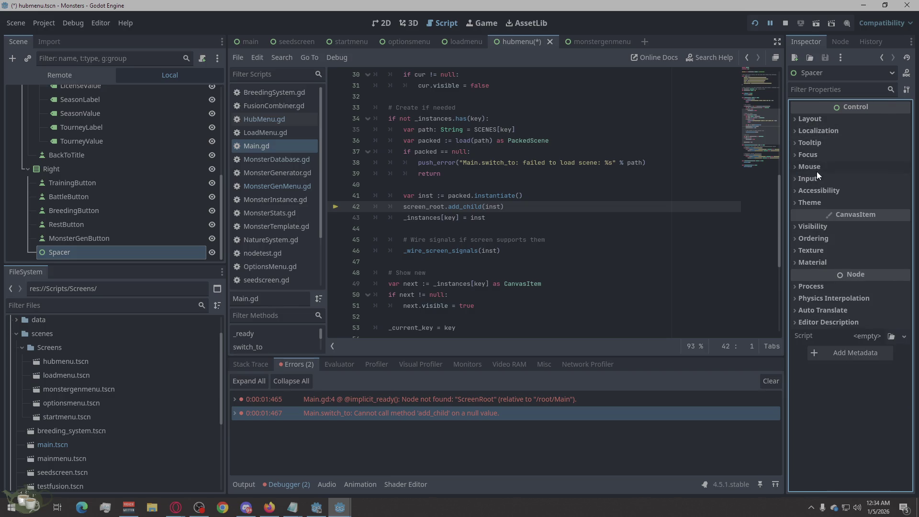
click(814, 182)
click(815, 165)
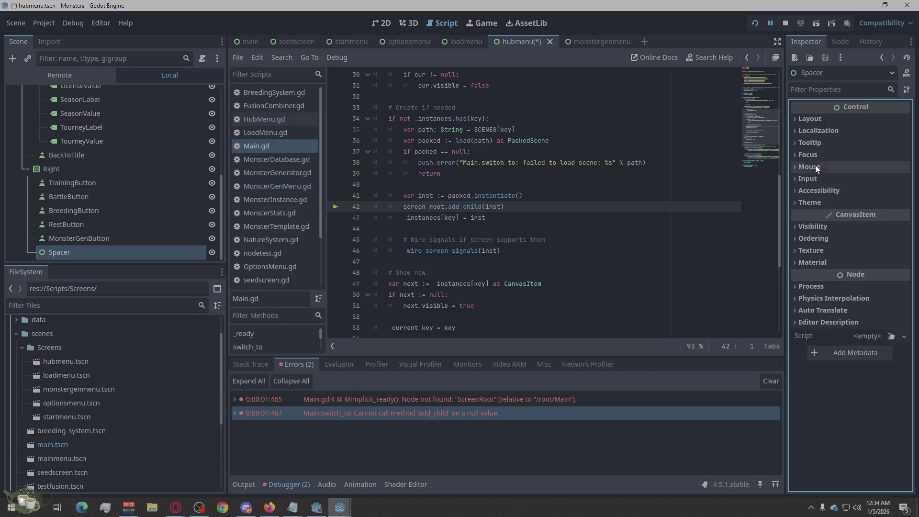
click(822, 191)
click(820, 192)
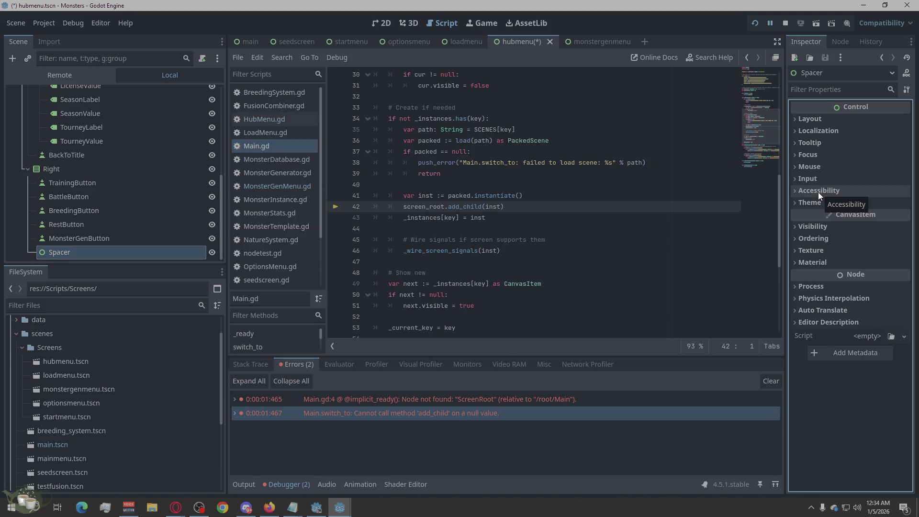
click(61, 253)
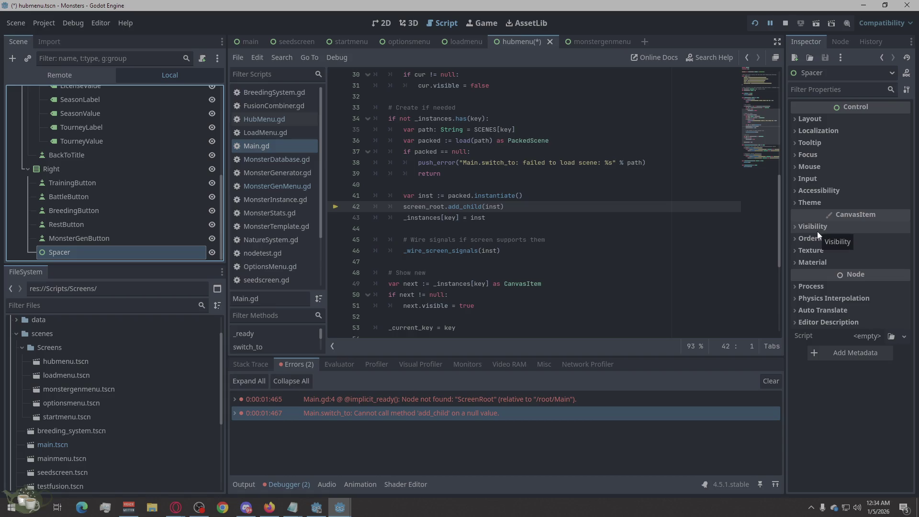
mouse_move(850, 275)
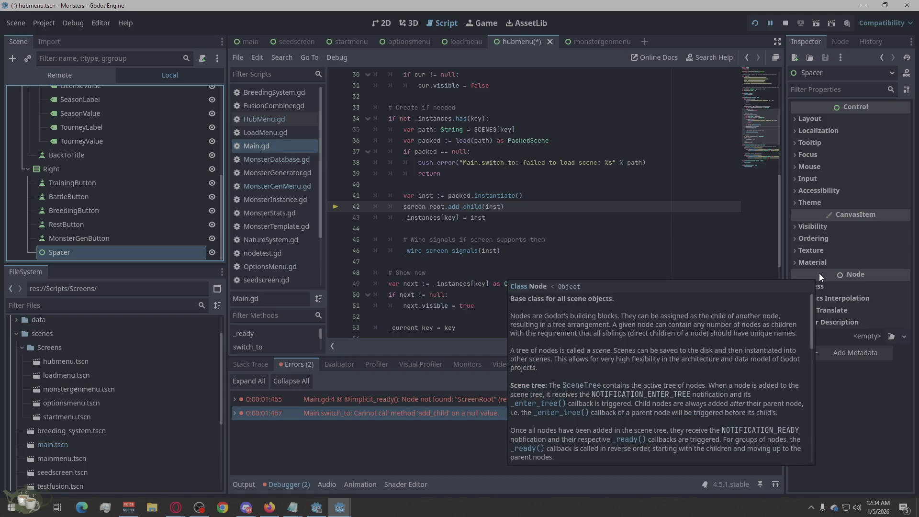
click(807, 90)
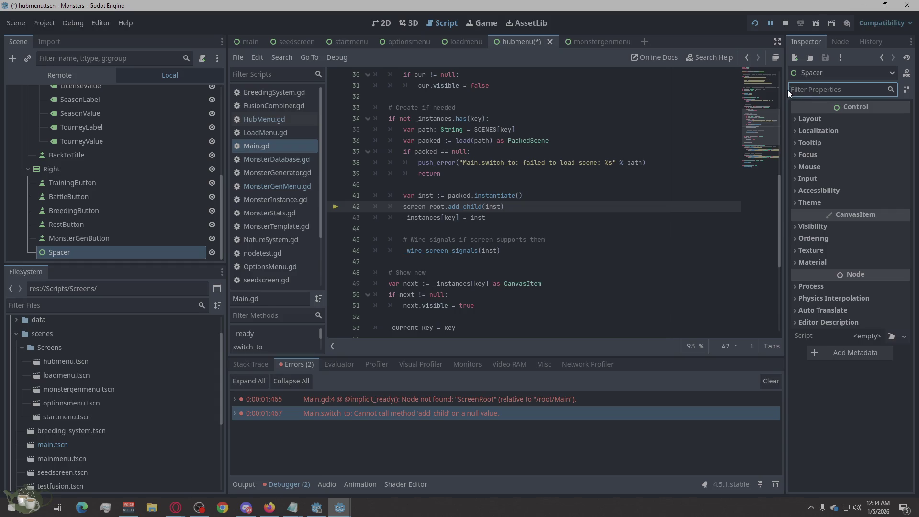
text(size)
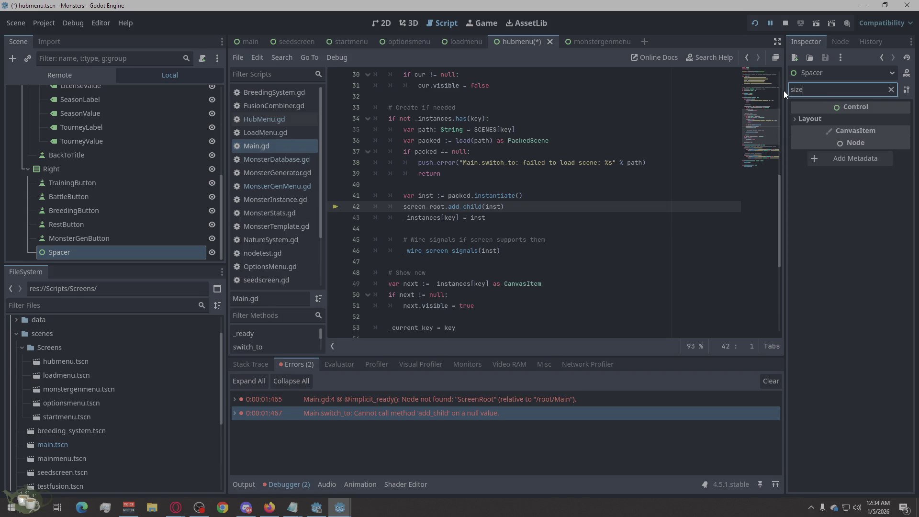
Step: Expand and collapse Spacer's Layout and Transform properties under the 'size' filter
click(796, 120)
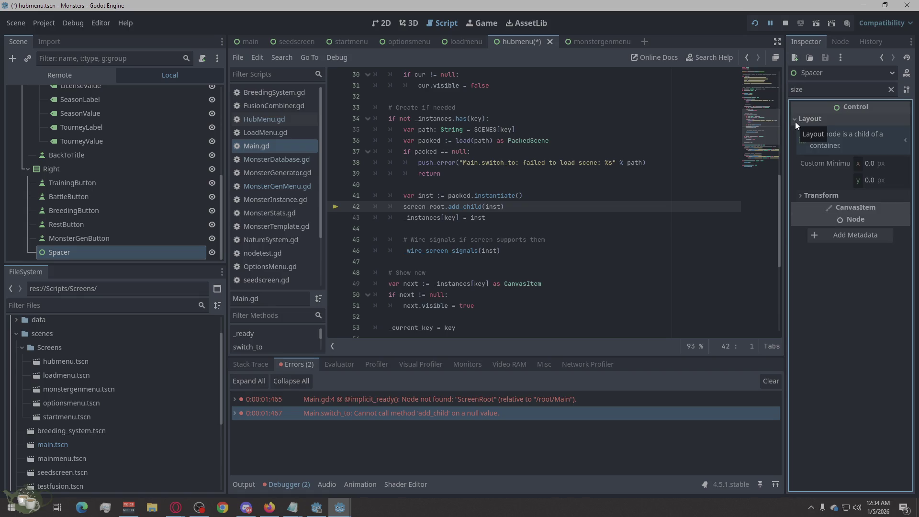
click(799, 198)
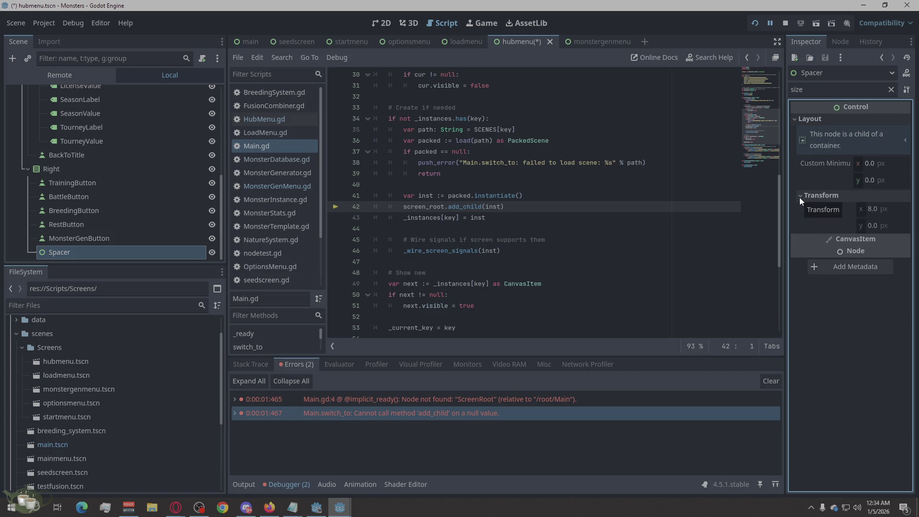
click(793, 202)
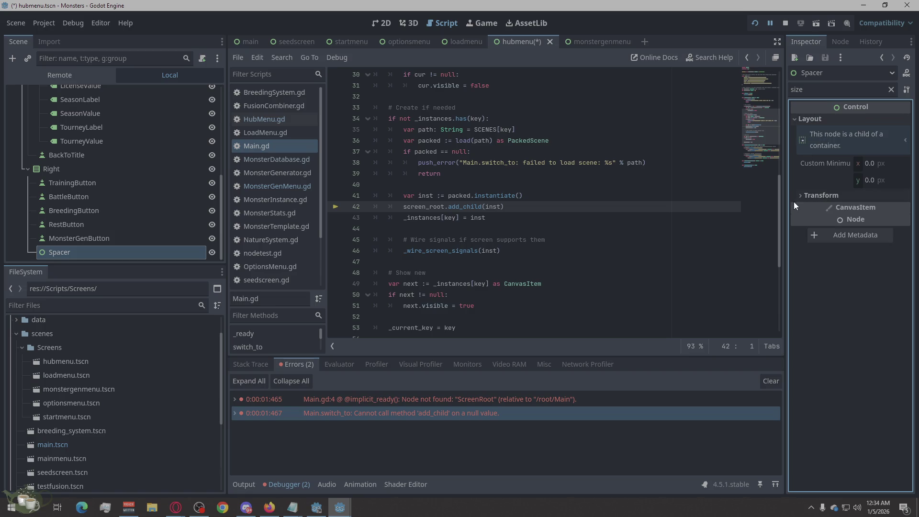
click(794, 118)
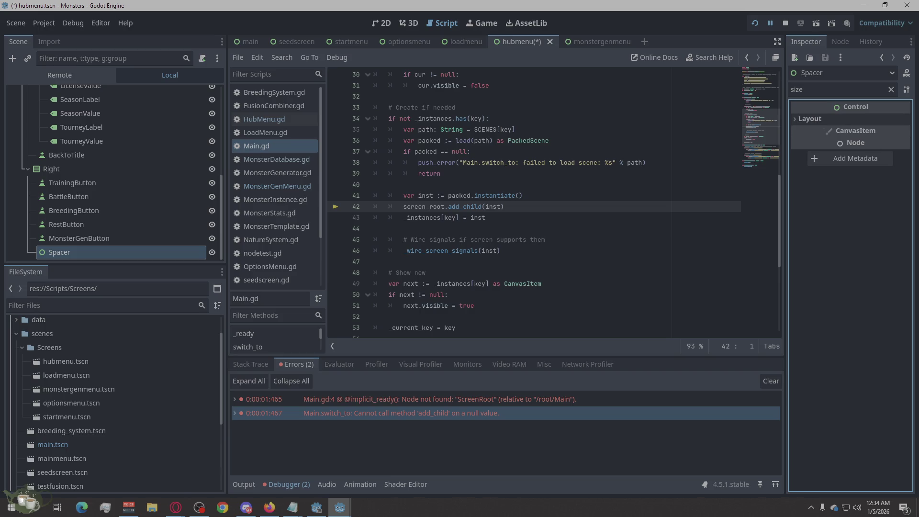
Step: Clear the property search and bring up the Inspector's expand/collapse and copy options for Spacer
key(ctrl+f)
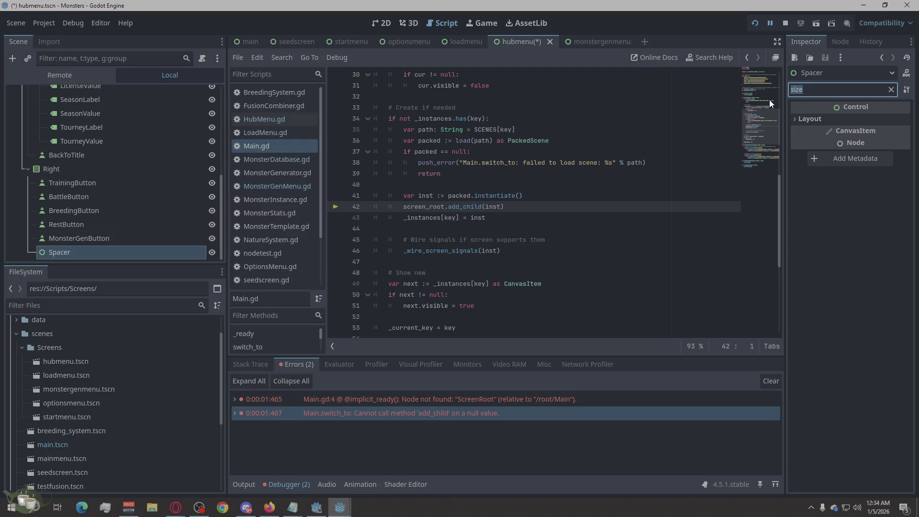
key(BackSpace)
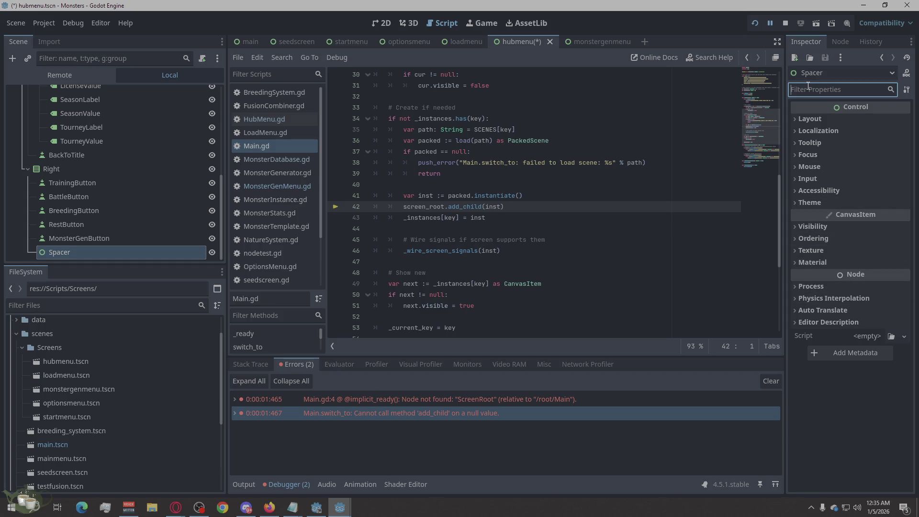
text(f)
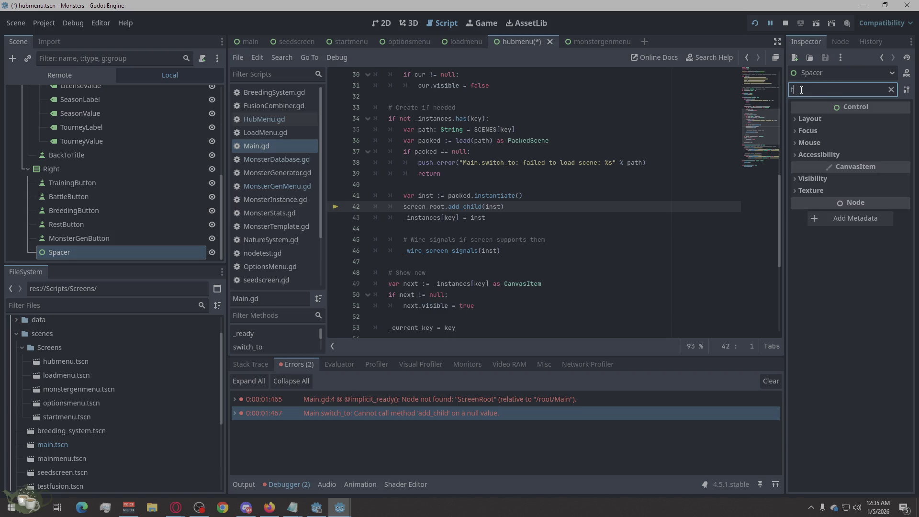
text(lag)
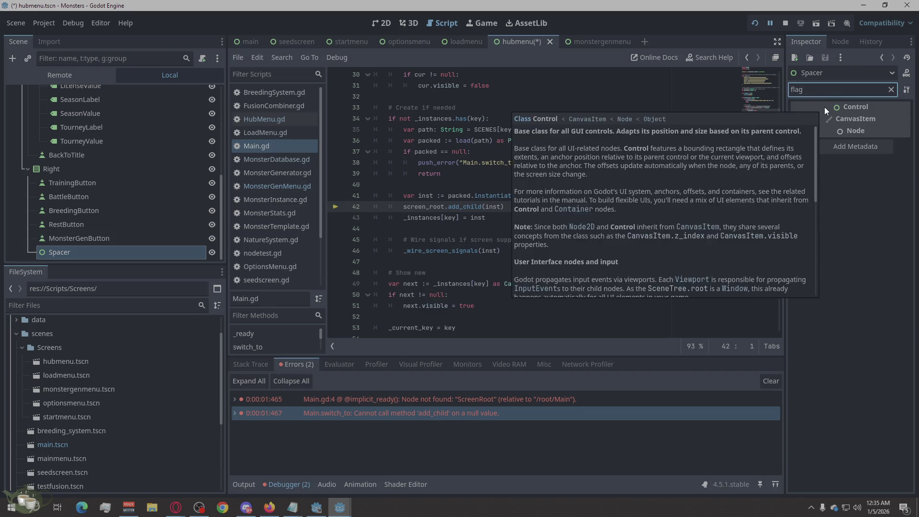
key(BackSpace)
key(BackSpace)
key(BackSpace)
key(BackSpace)
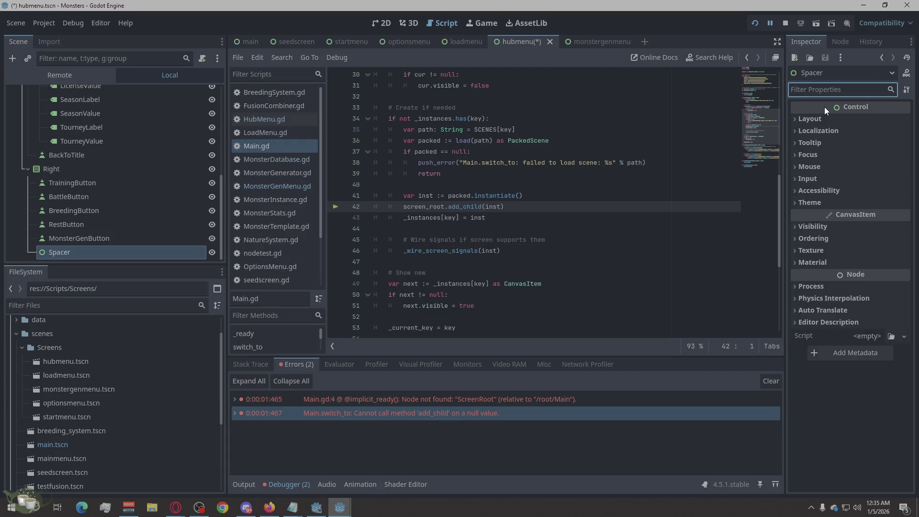
click(851, 74)
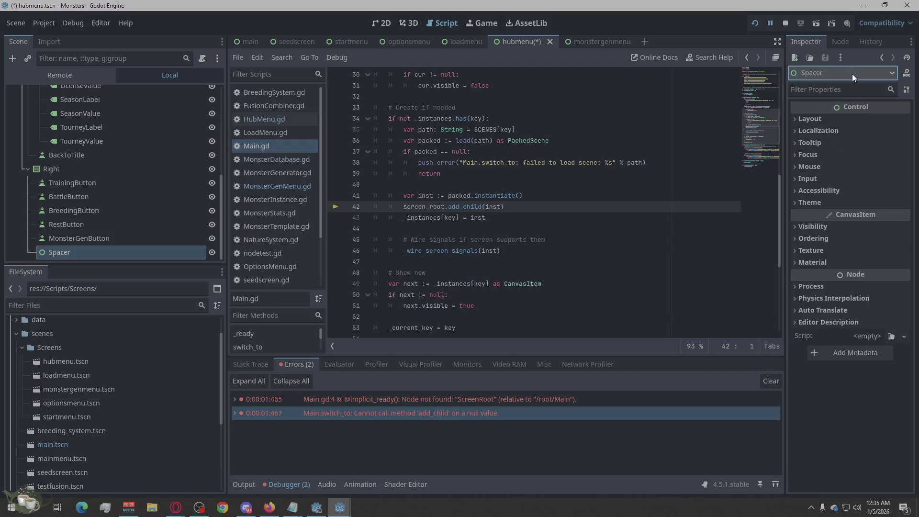
click(904, 94)
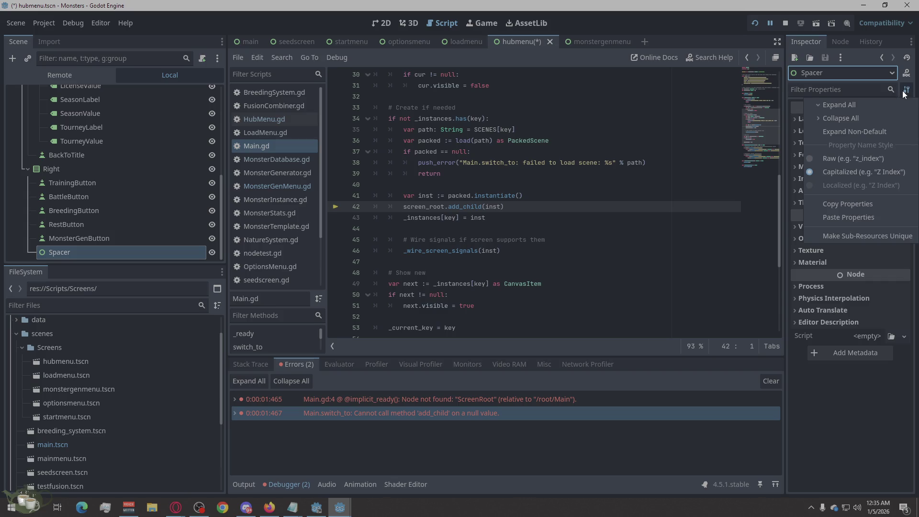